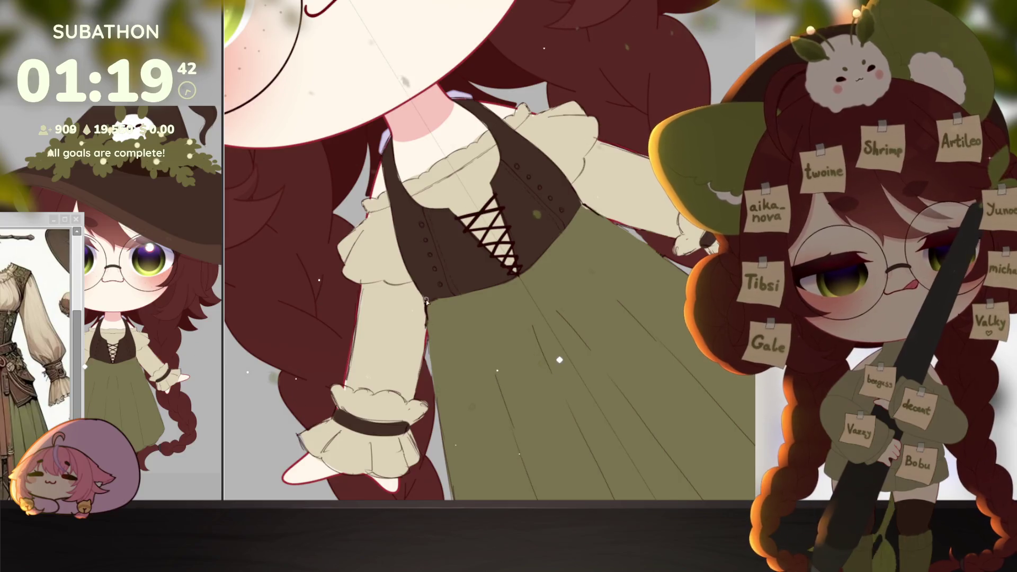
Draw a waistband line across the top of the green skirt and mark its left edge.
{"action": "mouse_move", "coordinate": [433, 329]}
{"action": "left_mouse_down"}
{"action": "mouse_move", "coordinate": [538, 294]}
{"action": "mouse_move", "coordinate": [454, 318]}
{"action": "mouse_move", "coordinate": [476, 294]}
{"action": "left_mouse_up"}
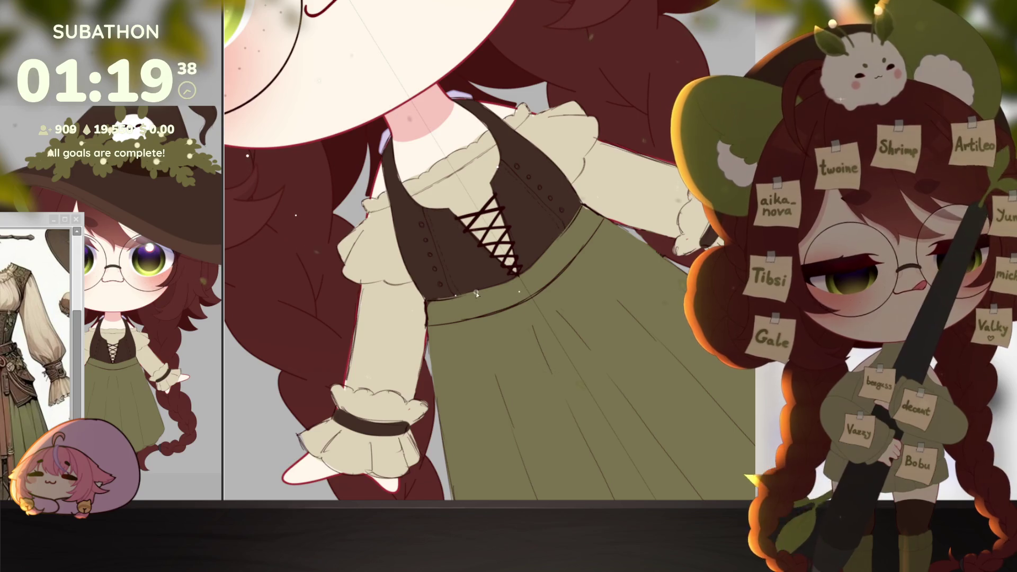
{"action": "mouse_move", "coordinate": [602, 331]}
{"action": "left_mouse_down"}
{"action": "mouse_move", "coordinate": [647, 418]}
{"action": "mouse_move", "coordinate": [668, 373]}
{"action": "left_mouse_up"}
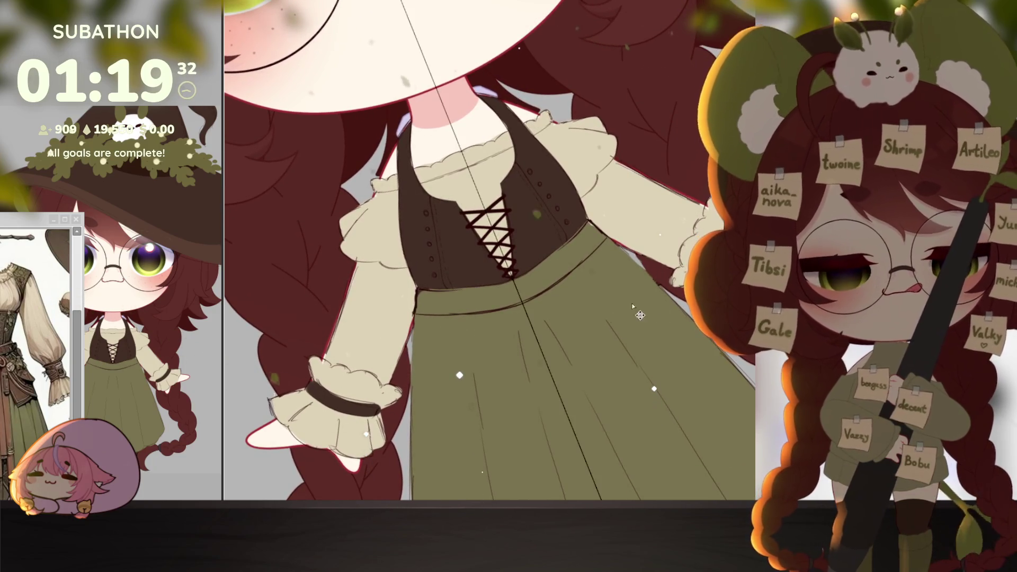
{"action": "scroll", "coordinate": [535, 359], "scroll_direction": "down", "scroll_amount": 3}
{"action": "scroll", "coordinate": [535, 359], "scroll_direction": "up", "scroll_amount": 3}
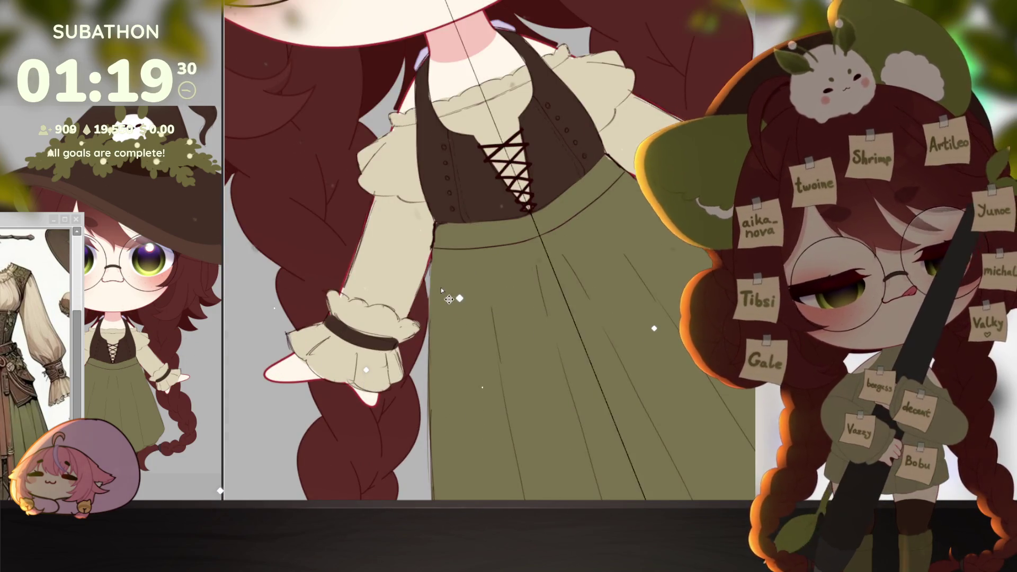
{"action": "left_click_drag", "start_coordinate": [432, 279], "coordinate": [644, 195]}
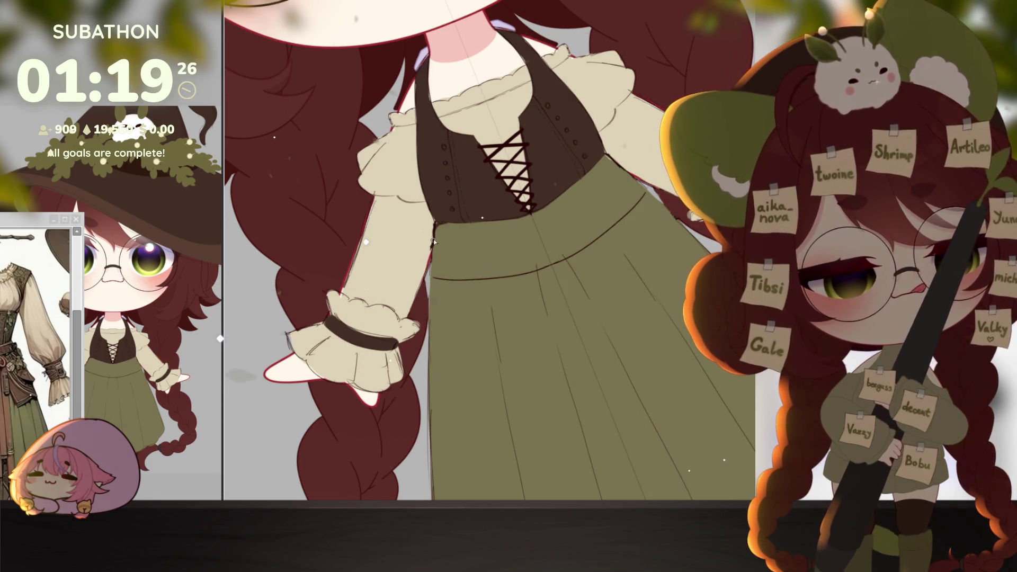
{"action": "key", "text": "ctrl+shift+r"}
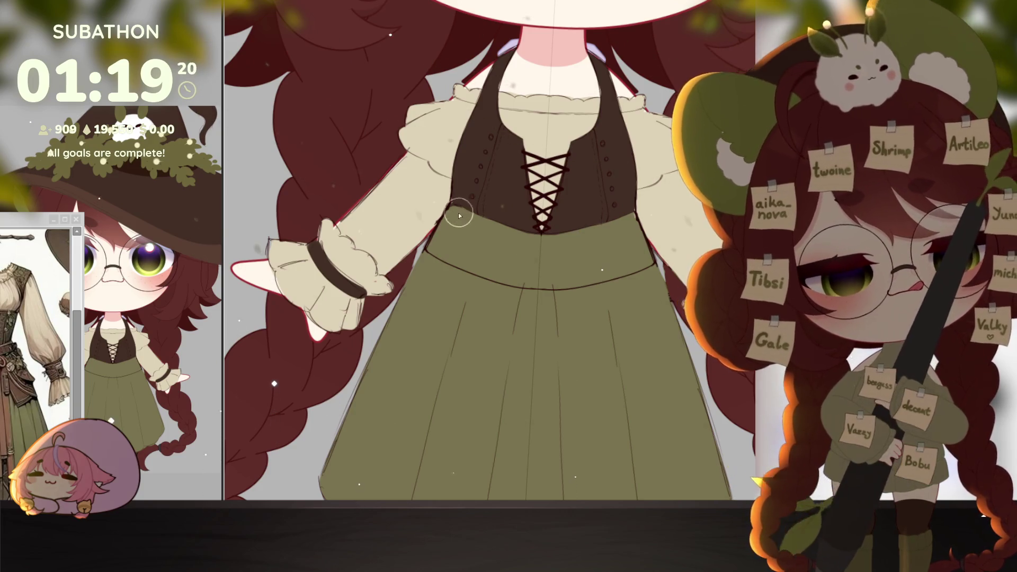
Paint the vest hem down into a straight dark brown band below the bodice.
{"action": "left_click_drag", "start_coordinate": [628, 217], "coordinate": [636, 255]}
{"action": "mouse_move", "coordinate": [424, 233]}
{"action": "left_mouse_down"}
{"action": "mouse_move", "coordinate": [486, 275]}
{"action": "mouse_move", "coordinate": [541, 271]}
{"action": "mouse_move", "coordinate": [524, 249]}
{"action": "mouse_move", "coordinate": [540, 237]}
{"action": "mouse_move", "coordinate": [462, 240]}
{"action": "left_mouse_up"}
{"action": "scroll", "coordinate": [667, 281], "scroll_direction": "down", "scroll_amount": 5}
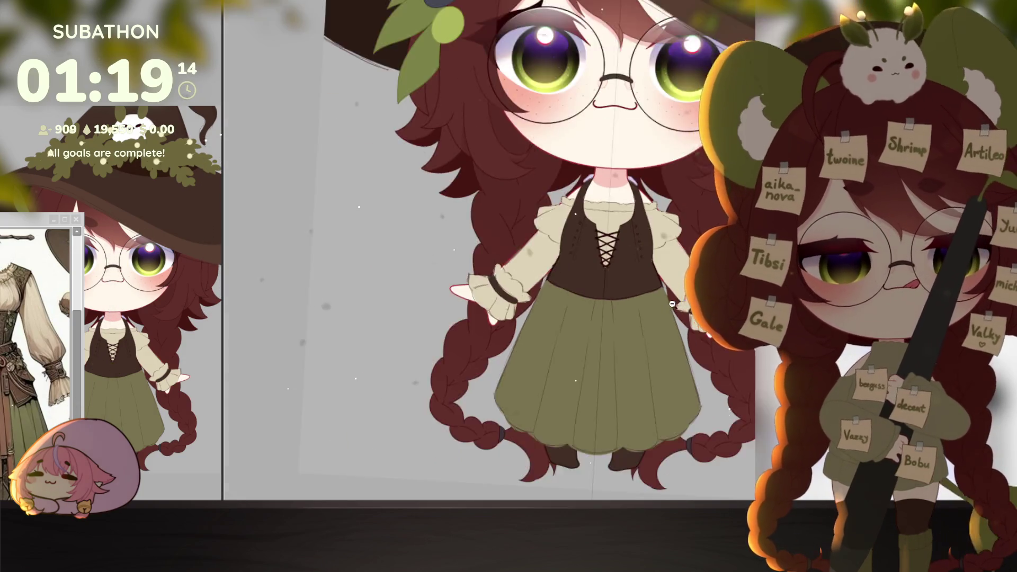
{"action": "scroll", "coordinate": [666, 282], "scroll_direction": "up", "scroll_amount": 5}
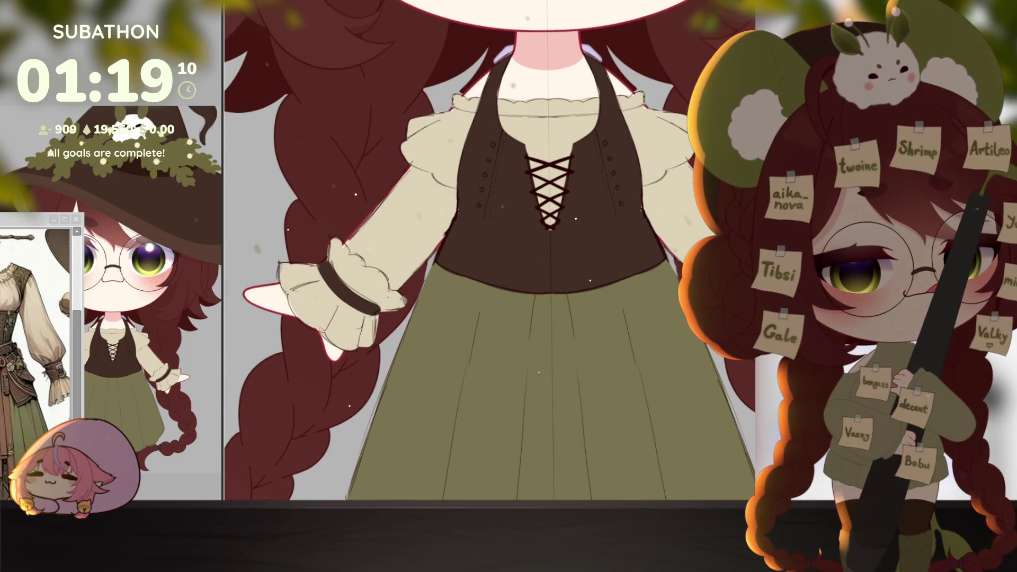
{"action": "key", "text": "minus"}
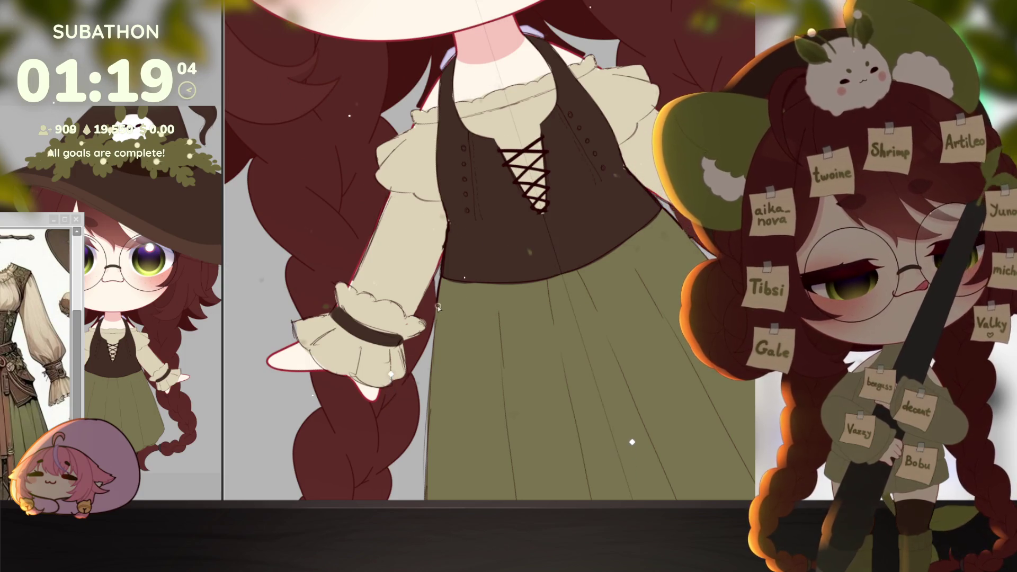
{"action": "key", "text": "asciicircum"}
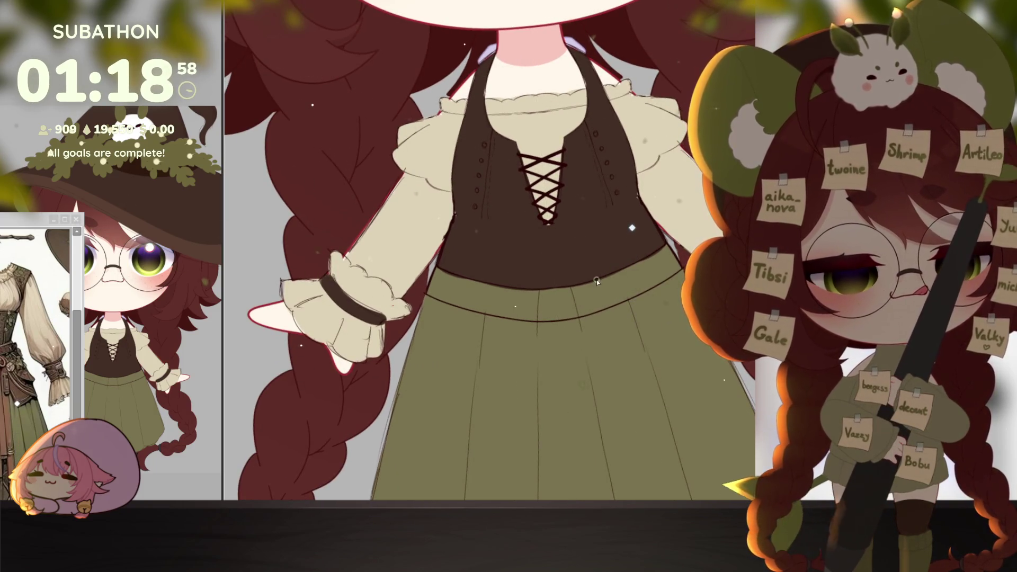
Sketch the first belt loop and short pleat lines on the waistband.
{"action": "mouse_move", "coordinate": [596, 281]}
{"action": "left_mouse_down"}
{"action": "mouse_move", "coordinate": [602, 295]}
{"action": "mouse_move", "coordinate": [622, 298]}
{"action": "left_mouse_up"}
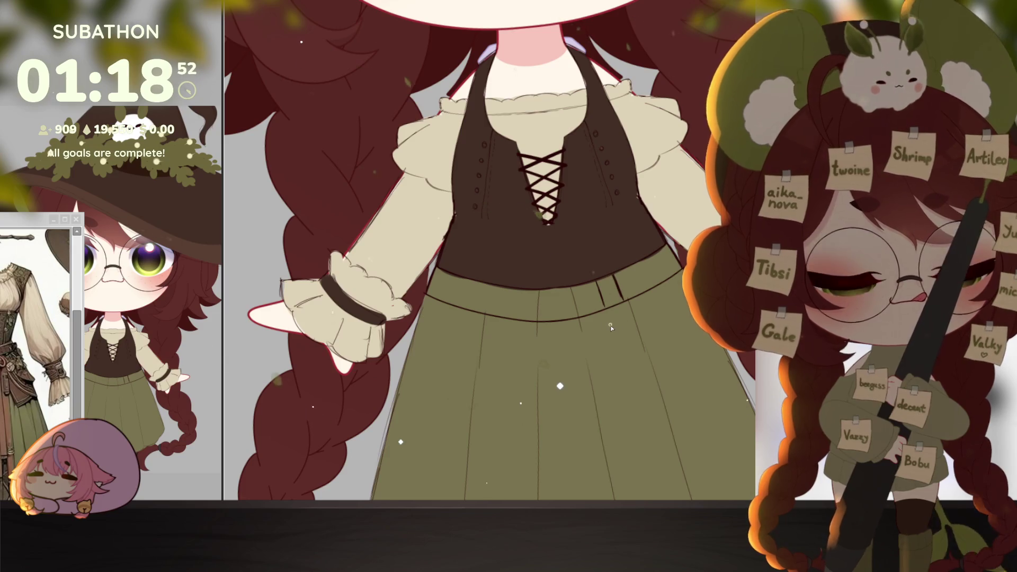
{"action": "left_click_drag", "start_coordinate": [609, 318], "coordinate": [625, 311]}
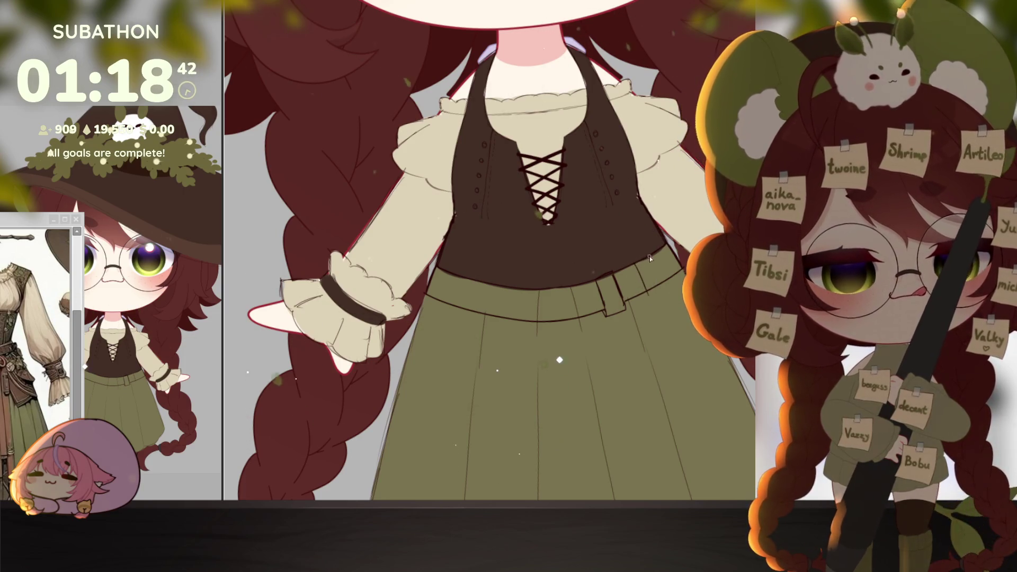
{"action": "left_click_drag", "start_coordinate": [649, 257], "coordinate": [660, 280]}
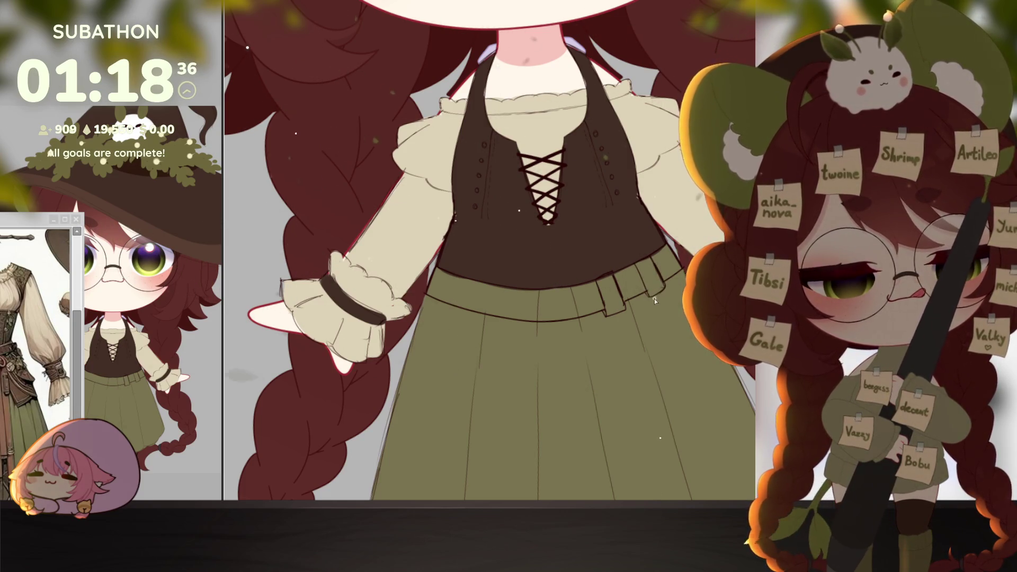
{"action": "scroll", "coordinate": [654, 299], "scroll_direction": "up", "scroll_amount": 1}
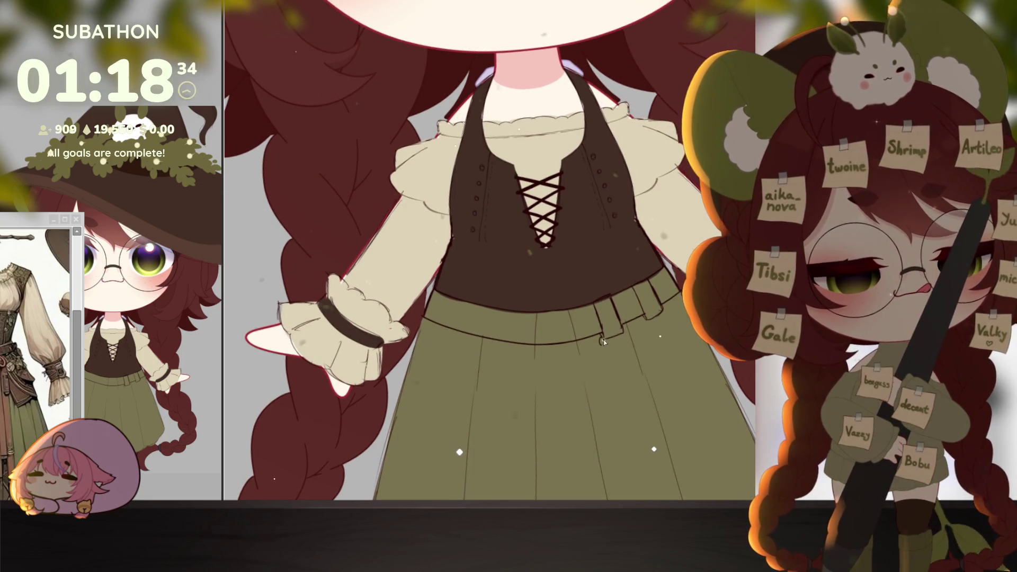
Add the buckle hook, curve the second belt loop, and outline an oval pocket beneath.
{"action": "left_click_drag", "start_coordinate": [624, 329], "coordinate": [608, 355]}
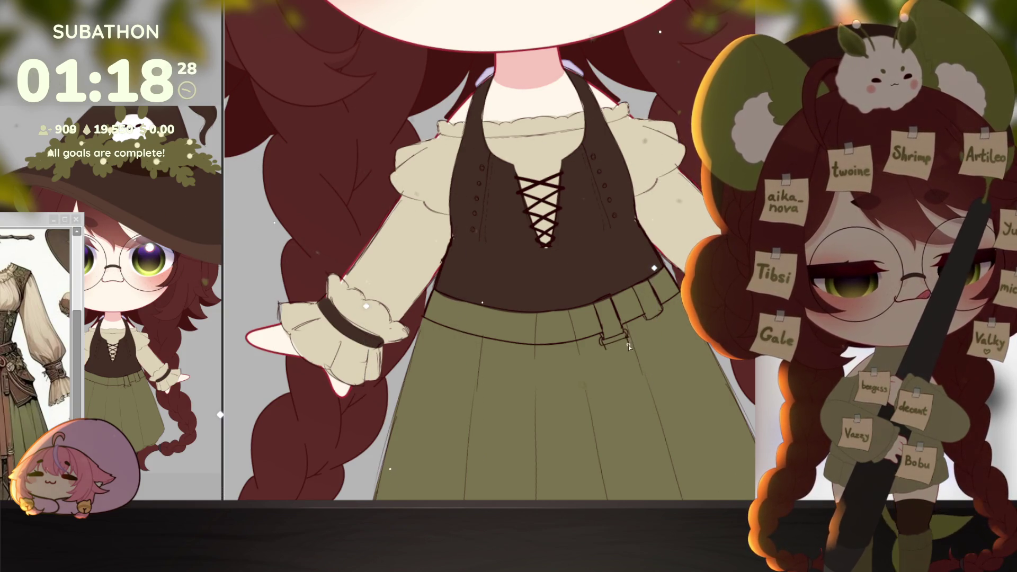
{"action": "mouse_move", "coordinate": [646, 319]}
{"action": "left_mouse_down"}
{"action": "mouse_move", "coordinate": [667, 320]}
{"action": "mouse_move", "coordinate": [614, 340]}
{"action": "left_mouse_up"}
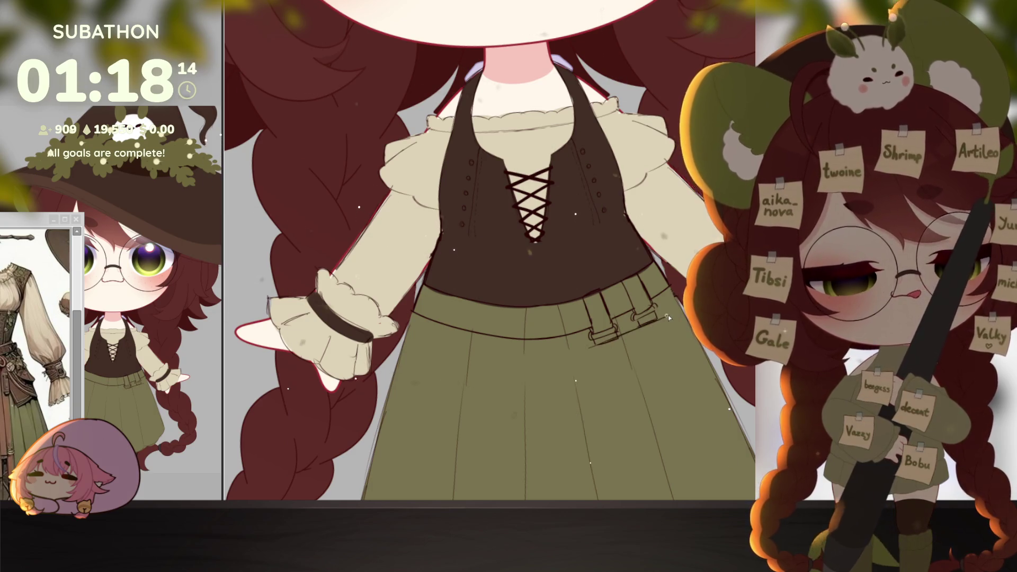
{"action": "key", "text": "ctrl+z"}
{"action": "left_click_drag", "start_coordinate": [635, 369], "coordinate": [636, 363]}
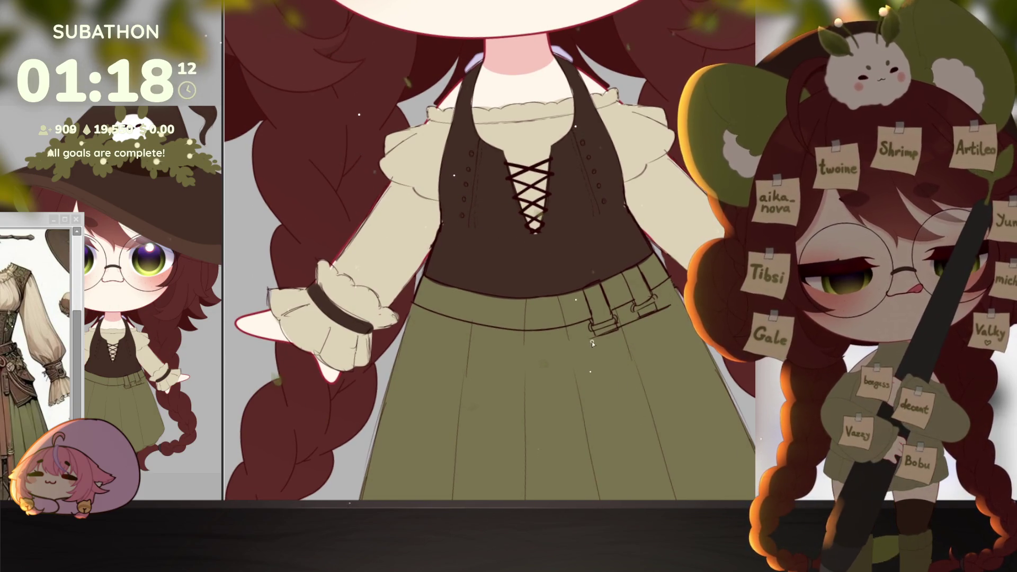
{"action": "left_click_drag", "start_coordinate": [591, 345], "coordinate": [604, 386]}
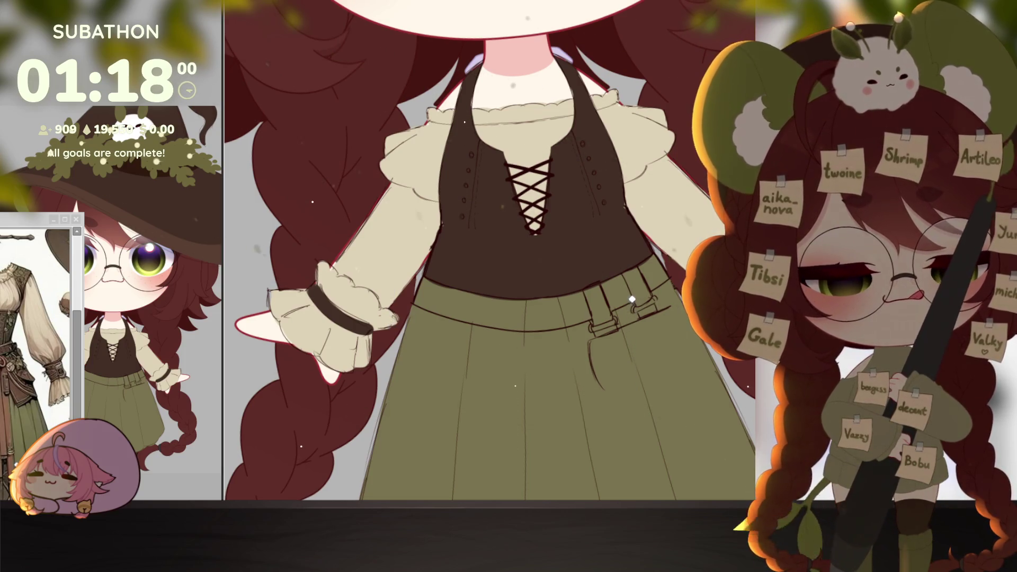
Erase the old buckle lines and redraw the belt loops with a small button.
{"action": "key", "text": "e"}
{"action": "mouse_move", "coordinate": [588, 329]}
{"action": "left_mouse_down"}
{"action": "mouse_move", "coordinate": [656, 311]}
{"action": "mouse_move", "coordinate": [615, 350]}
{"action": "mouse_move", "coordinate": [593, 400]}
{"action": "mouse_move", "coordinate": [595, 359]}
{"action": "left_mouse_up"}
{"action": "key", "text": "p"}
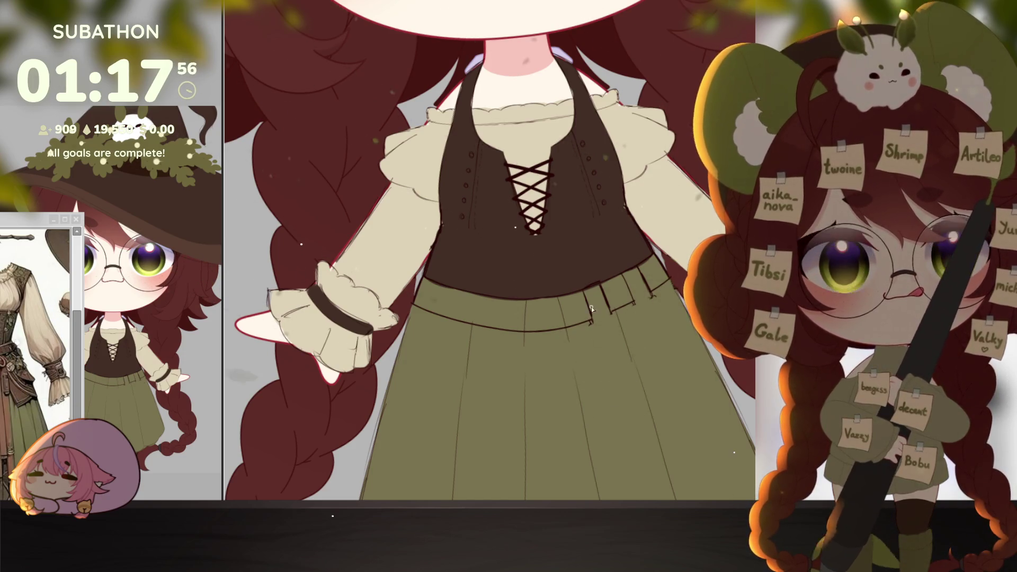
{"action": "left_click_drag", "start_coordinate": [576, 294], "coordinate": [583, 324]}
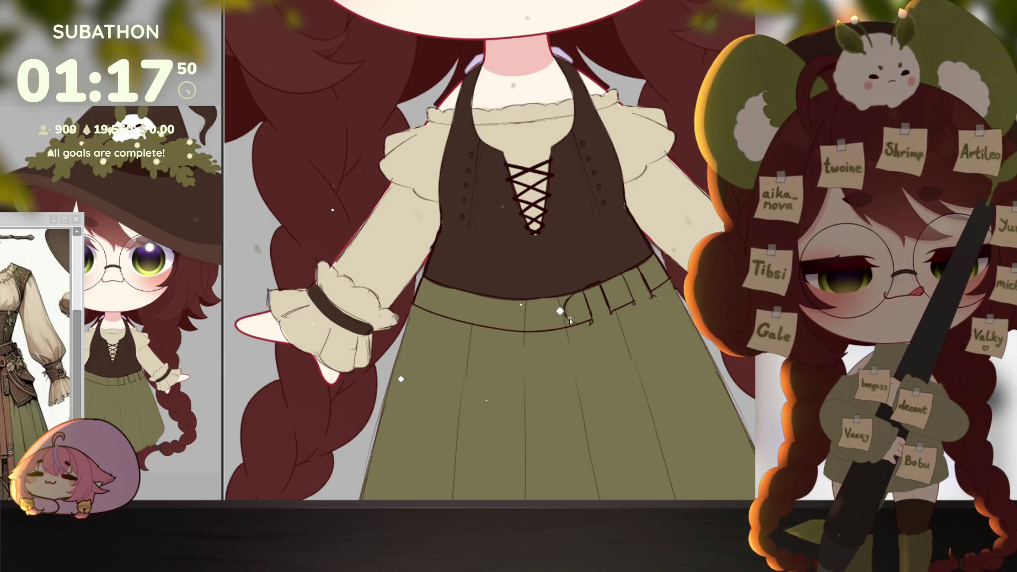
{"action": "left_click_drag", "start_coordinate": [576, 313], "coordinate": [576, 311]}
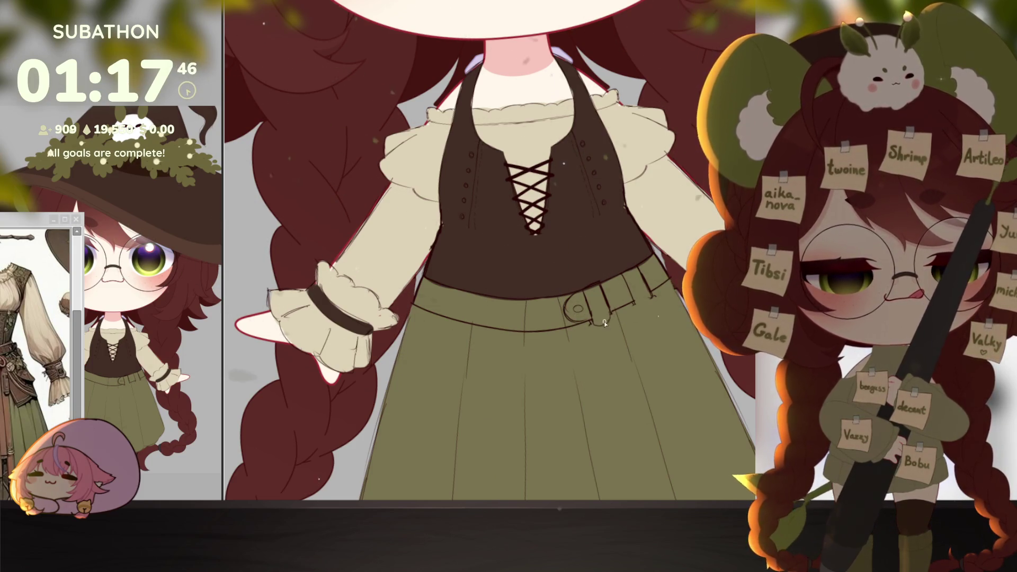
{"action": "left_click_drag", "start_coordinate": [633, 302], "coordinate": [650, 300]}
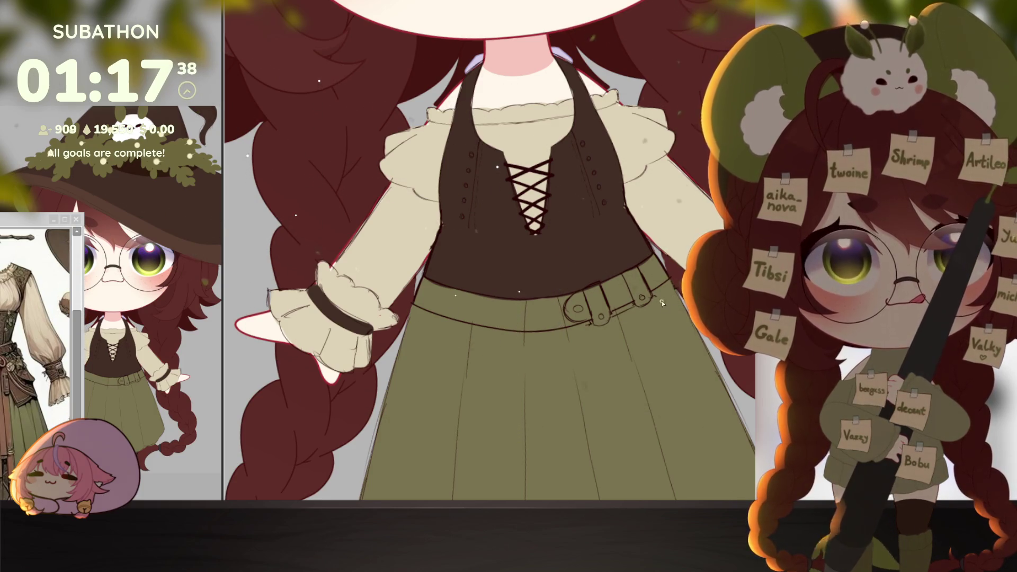
{"action": "mouse_move", "coordinate": [660, 298]}
{"action": "left_mouse_down"}
{"action": "mouse_move", "coordinate": [657, 323]}
{"action": "mouse_move", "coordinate": [665, 309]}
{"action": "left_mouse_up"}
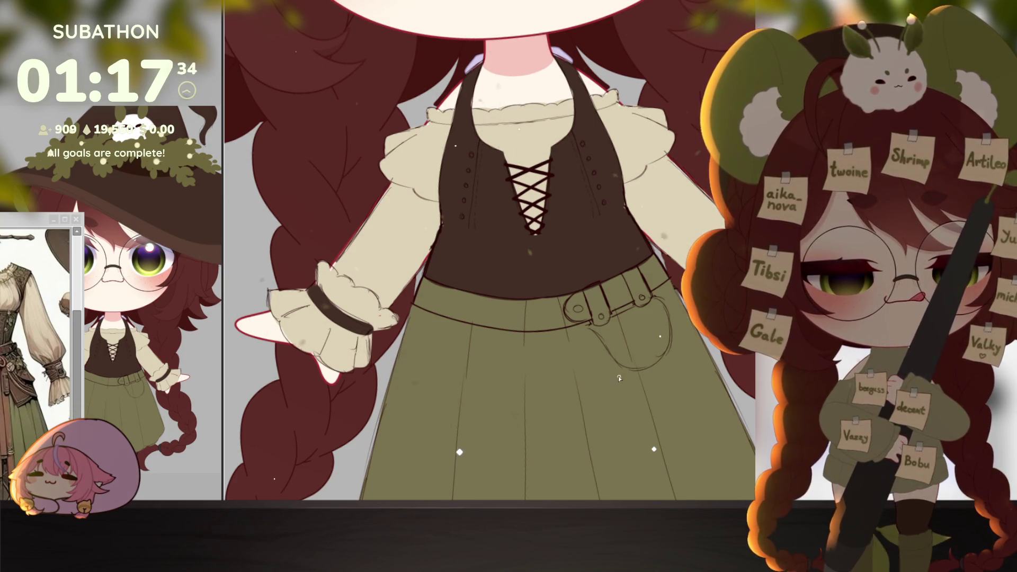
Redraw the pouch below the belt with a curved flap and button mark.
{"action": "left_click_drag", "start_coordinate": [603, 379], "coordinate": [599, 405]}
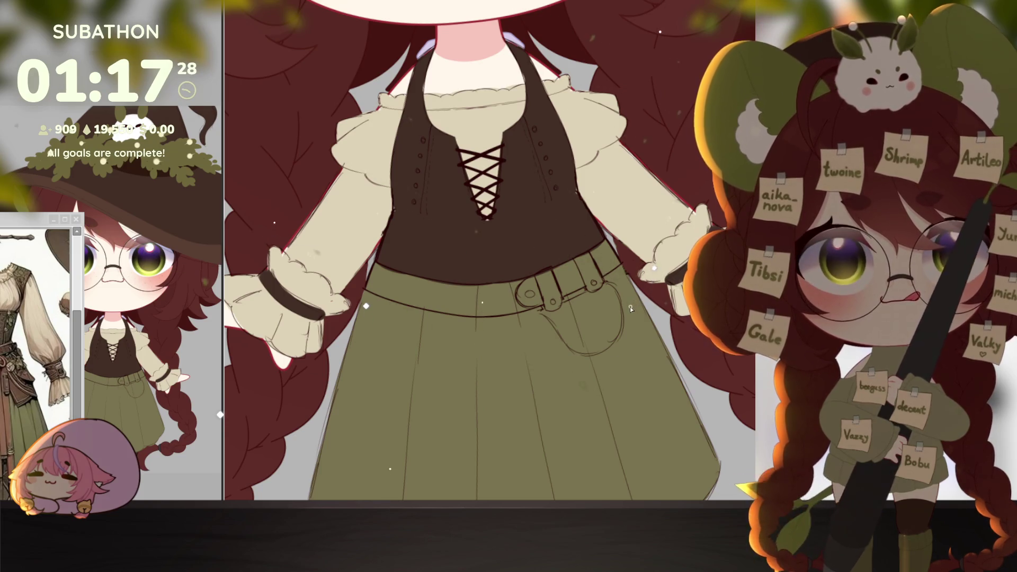
{"action": "key", "text": "ctrl+z"}
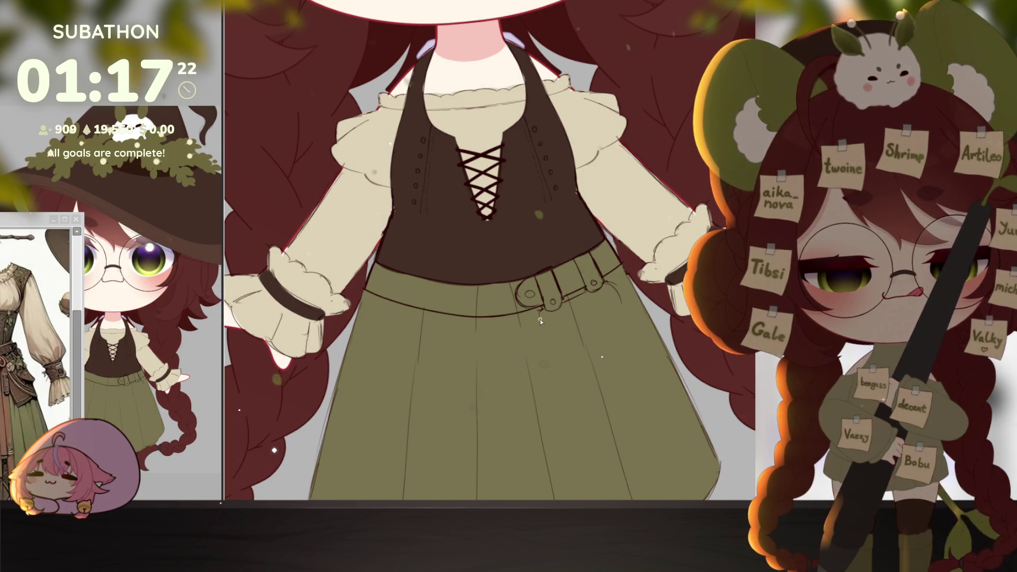
{"action": "left_click_drag", "start_coordinate": [544, 313], "coordinate": [596, 328]}
{"action": "key", "text": "ctrl+z"}
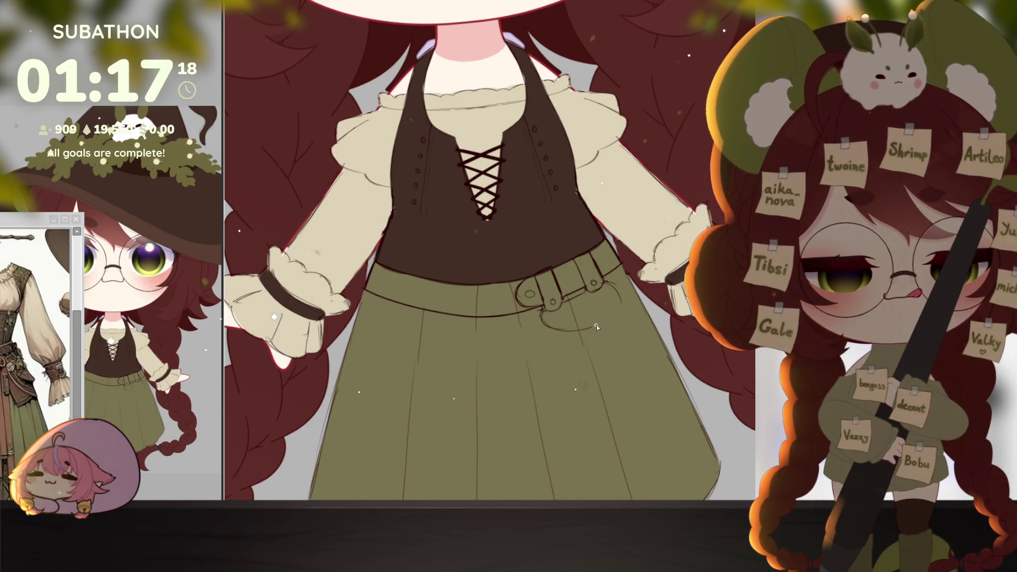
{"action": "left_click_drag", "start_coordinate": [604, 284], "coordinate": [589, 321]}
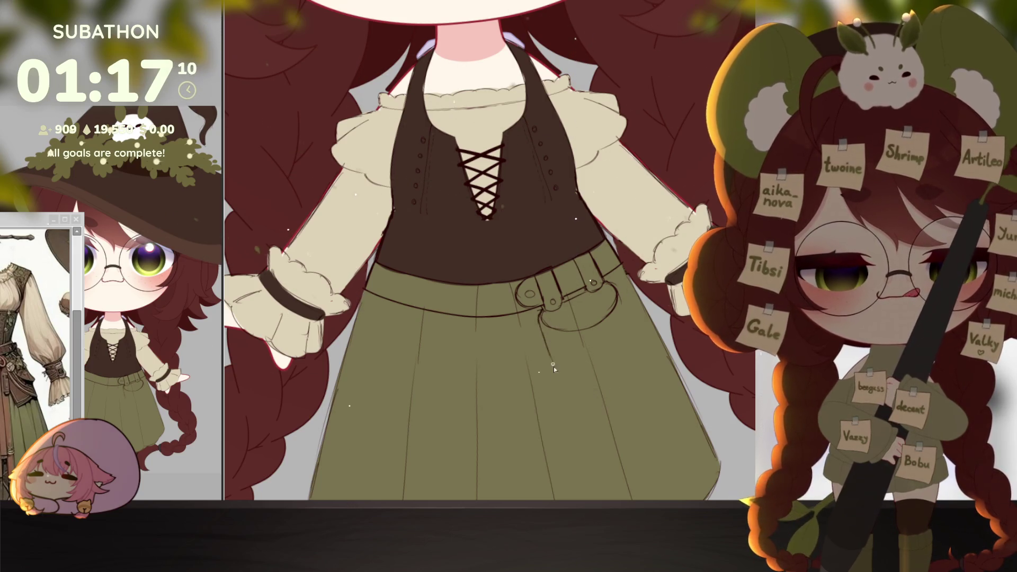
{"action": "left_click_drag", "start_coordinate": [548, 352], "coordinate": [576, 381]}
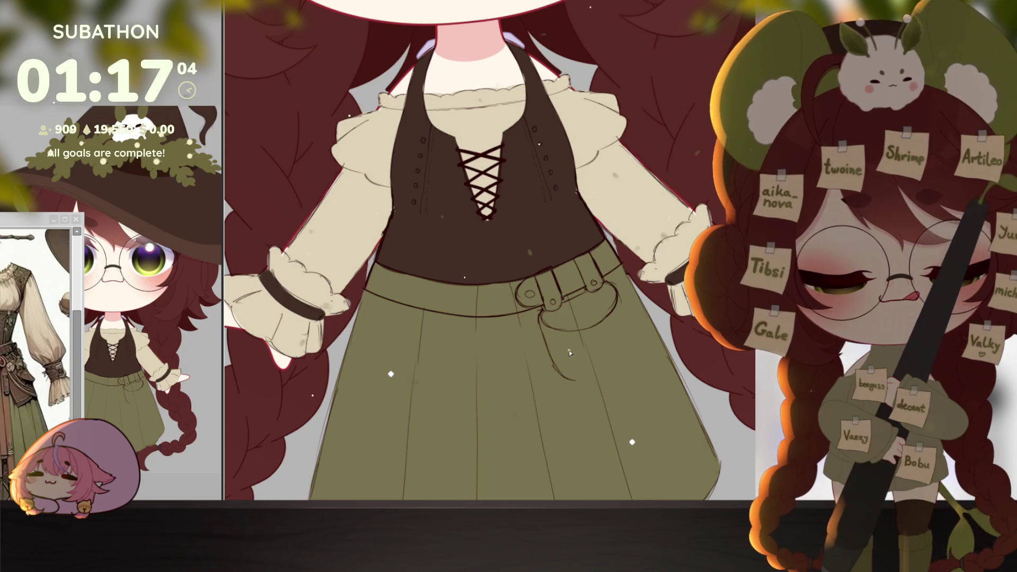
{"action": "mouse_move", "coordinate": [564, 344]}
{"action": "left_mouse_down"}
{"action": "mouse_move", "coordinate": [579, 382]}
{"action": "mouse_move", "coordinate": [631, 361]}
{"action": "left_mouse_up"}
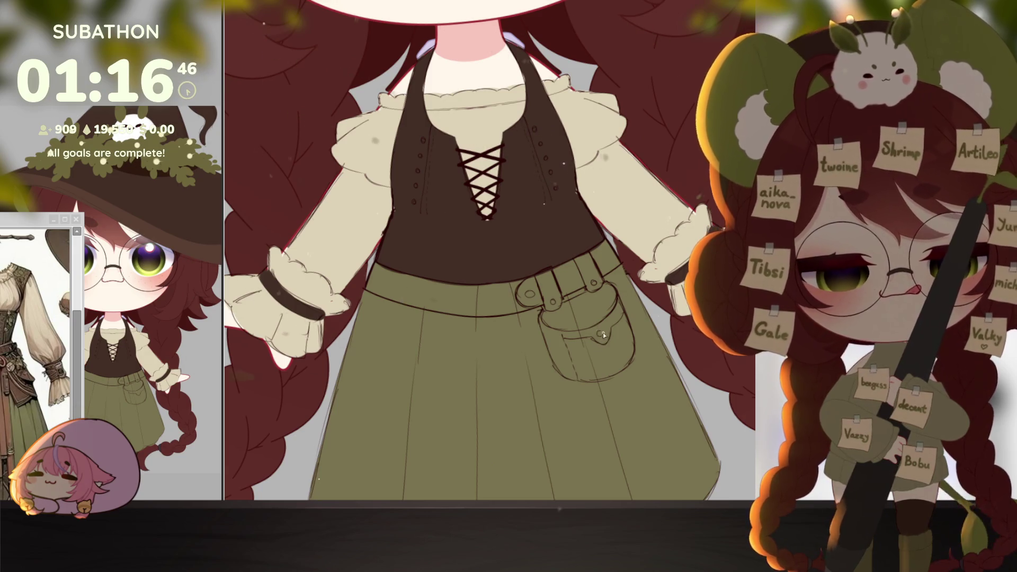
Undo the pouch strokes, leaving only a short curve beneath the buckle.
{"action": "scroll", "coordinate": [598, 335], "scroll_direction": "down", "scroll_amount": 5}
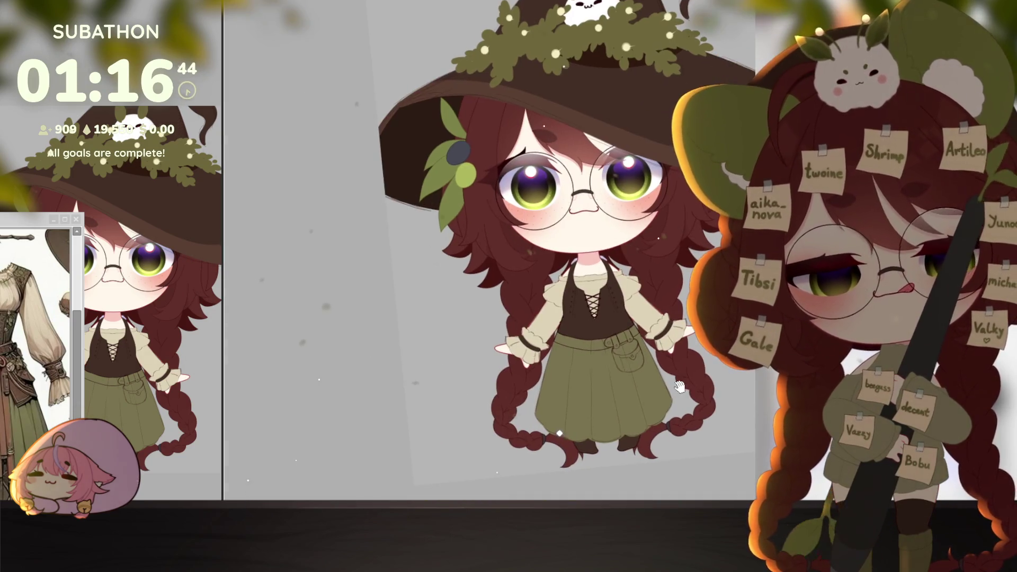
{"action": "scroll", "coordinate": [642, 381], "scroll_direction": "up", "scroll_amount": 5}
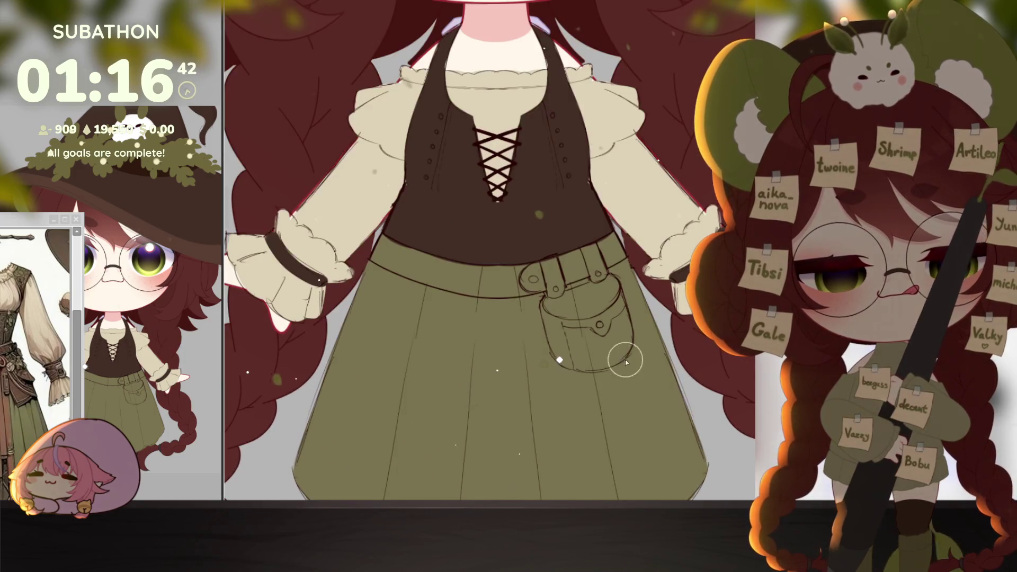
{"action": "key", "text": "ctrl+z"}
{"action": "key", "text": "ctrl+y"}
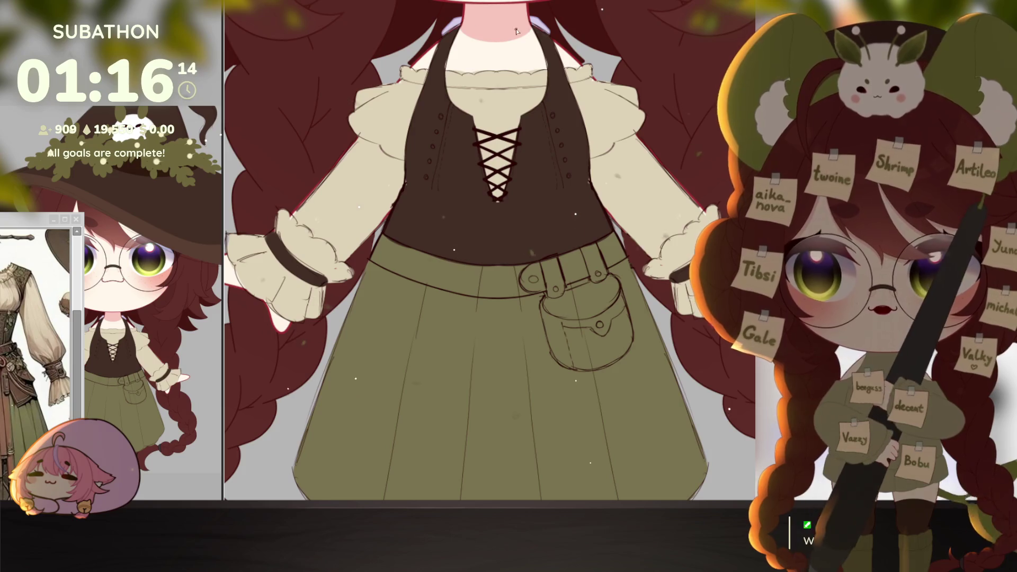
{"action": "key", "text": "ctrl+z"}
{"action": "key", "text": "ctrl+z"}
{"action": "key", "text": "ctrl+z"}
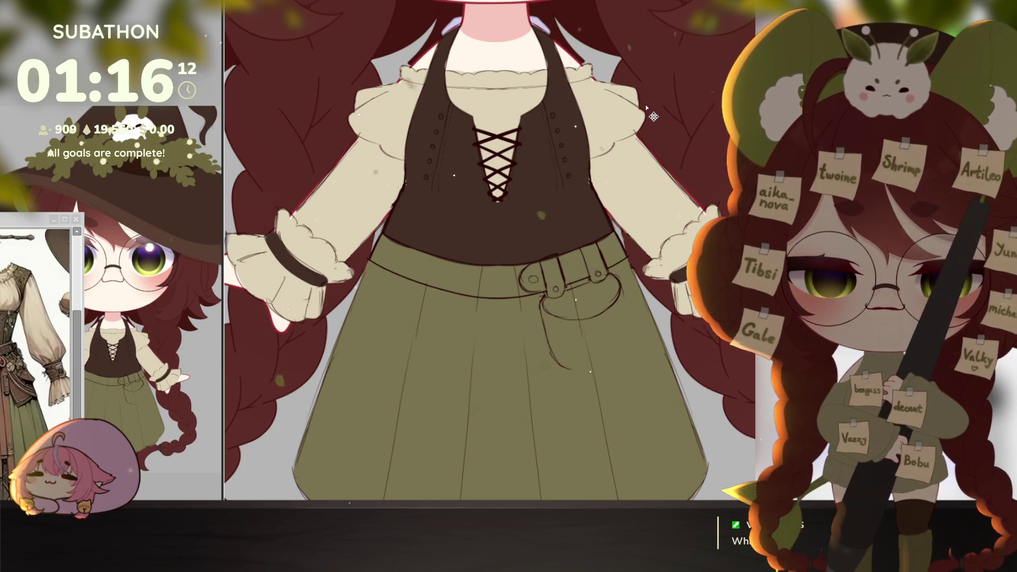
{"action": "key", "text": "ctrl+z"}
{"action": "key", "text": "ctrl+z"}
{"action": "key", "text": "ctrl+z"}
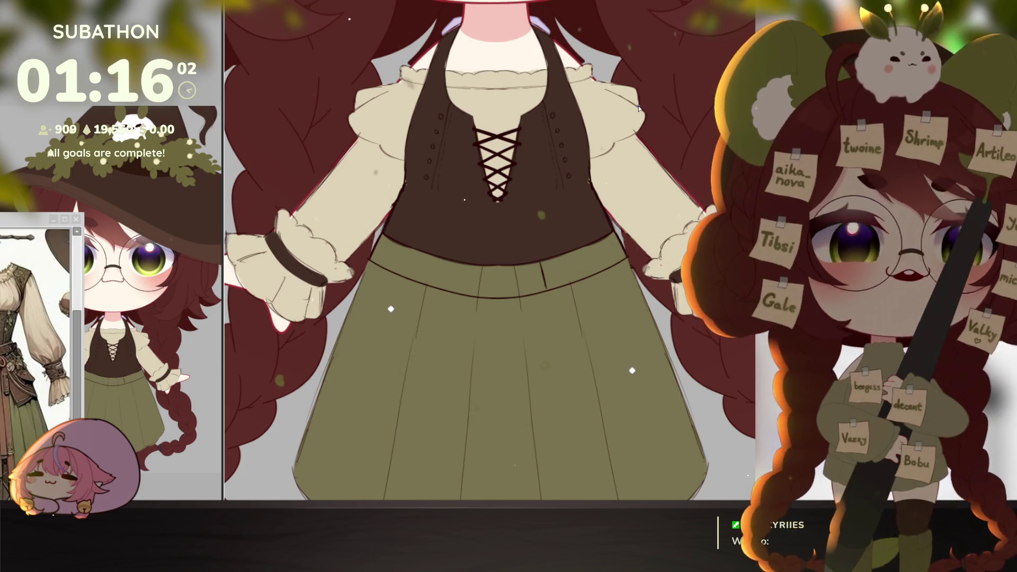
Fit the whole witch figure in view, toggle the side panels, and scroll the canvas away.
{"action": "key", "text": "ctrl+0"}
{"action": "scroll", "coordinate": [539, 263], "scroll_direction": "down", "scroll_amount": 3}
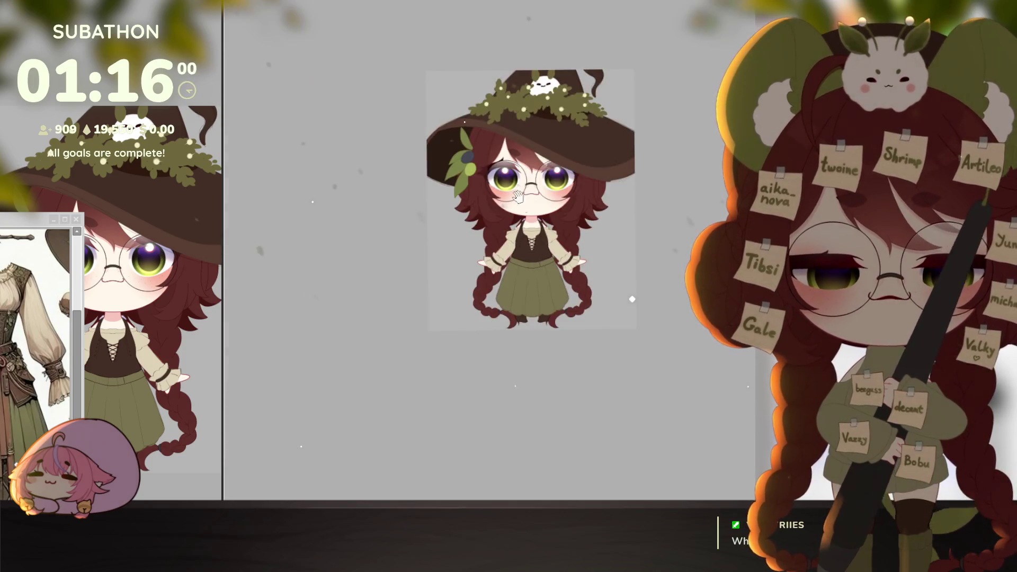
{"action": "scroll", "coordinate": [540, 263], "scroll_direction": "up", "scroll_amount": 3}
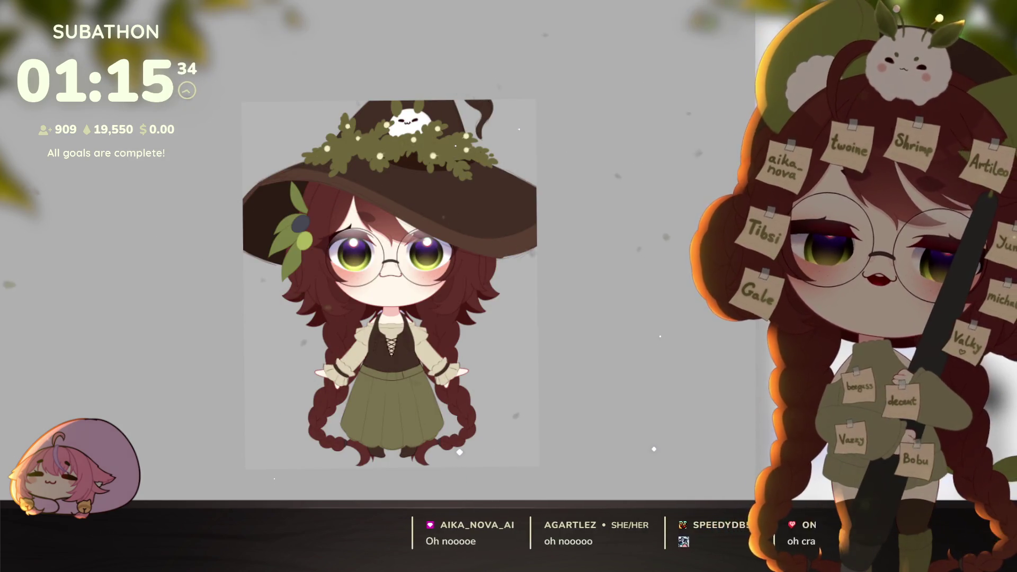
{"action": "key", "text": "Tab"}
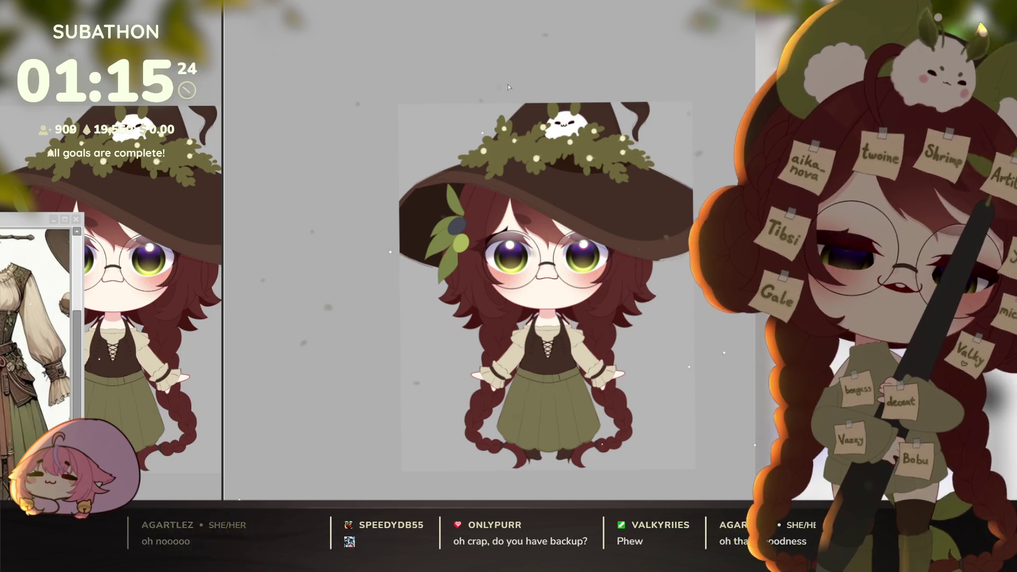
{"action": "scroll", "coordinate": [509, 87], "scroll_direction": "down", "scroll_amount": 5}
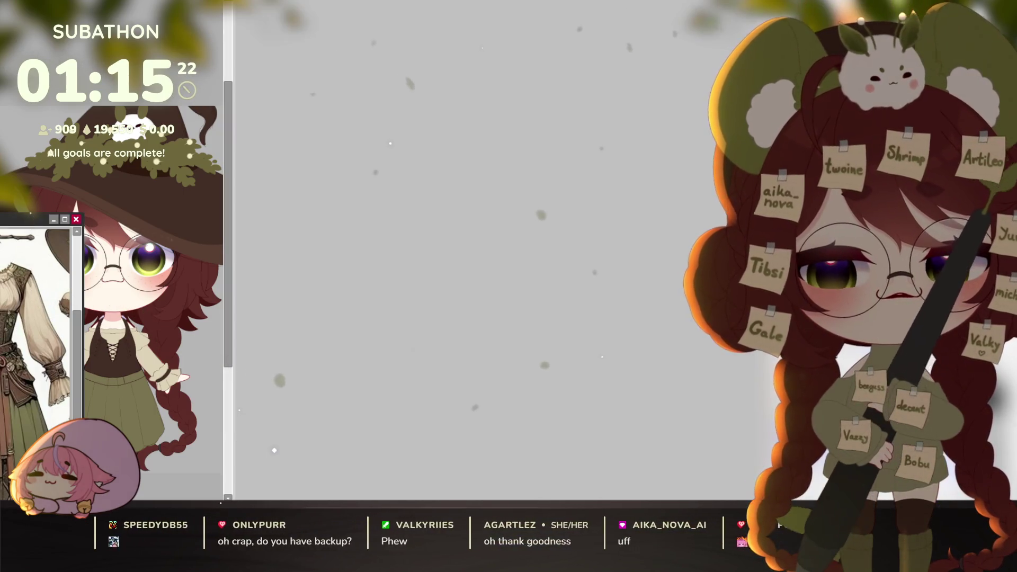
Close the floating reference image window.
{"action": "left_click", "coordinate": [76, 219]}
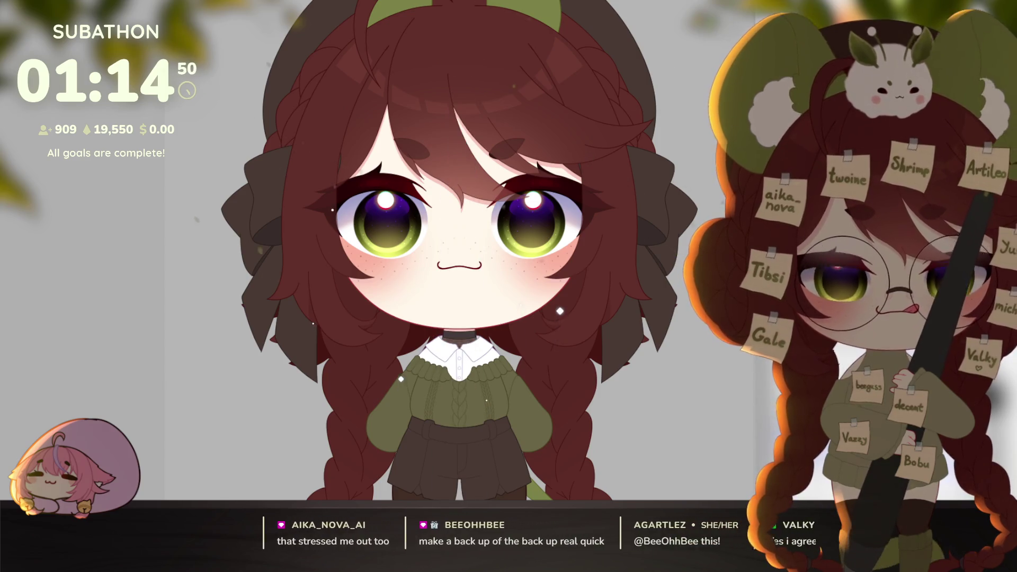
Fit the green-sweater chibi in view, then switch back to the witch artwork window.
{"action": "key", "text": "ctrl+0"}
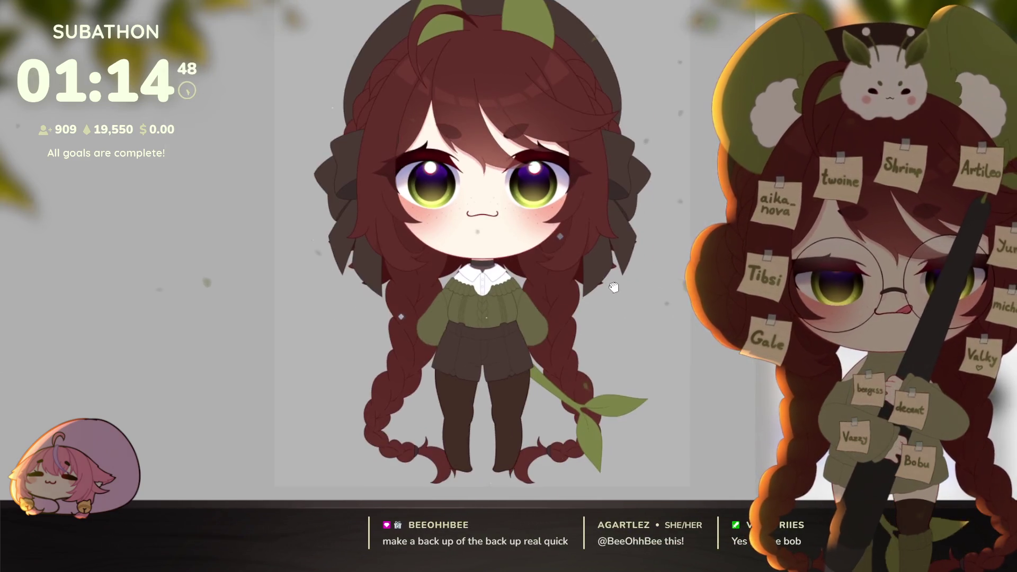
{"action": "left_click_drag", "start_coordinate": [613, 287], "coordinate": [611, 294]}
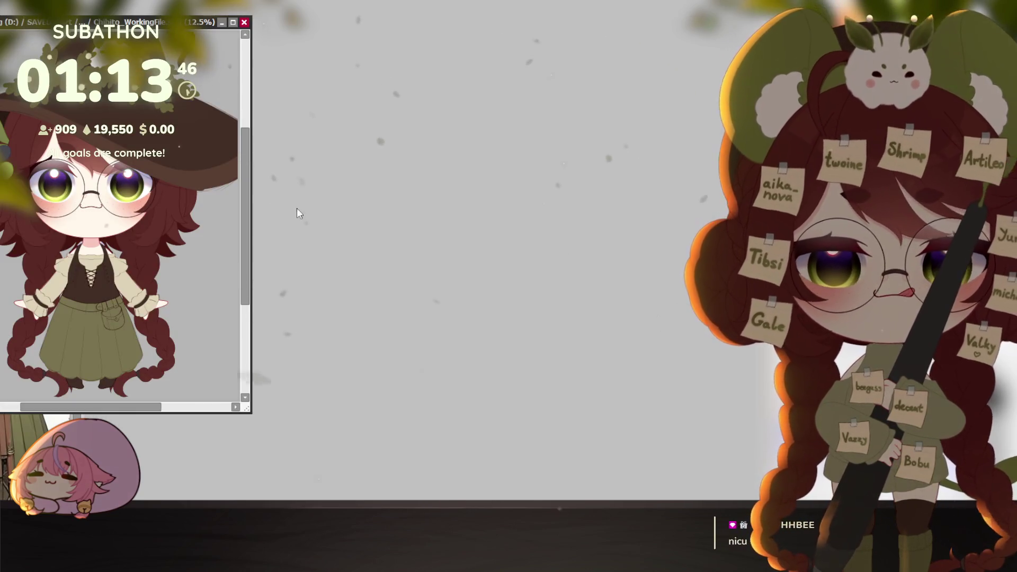
{"action": "left_click", "coordinate": [244, 24]}
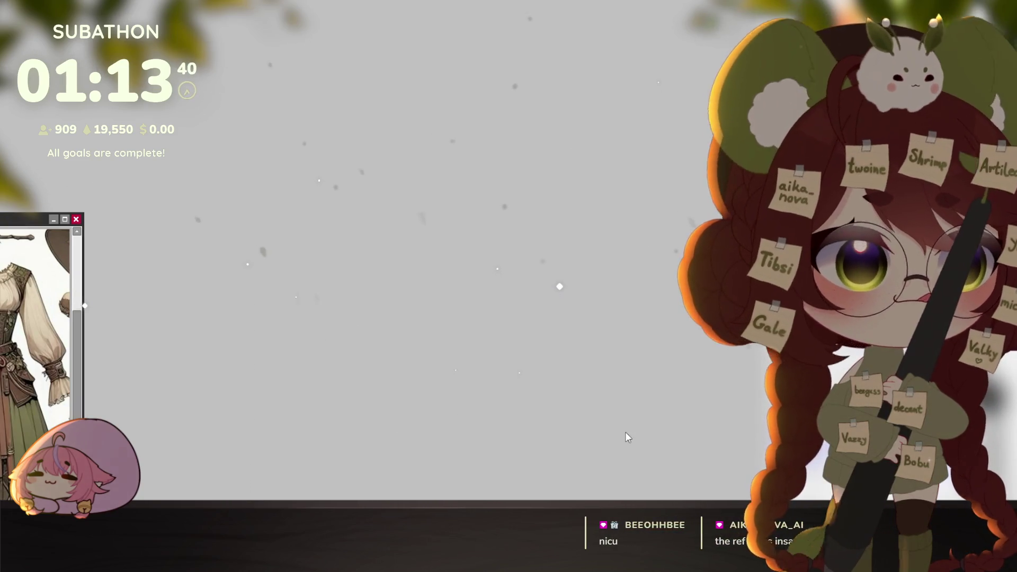
{"action": "key", "text": "ctrl+Tab"}
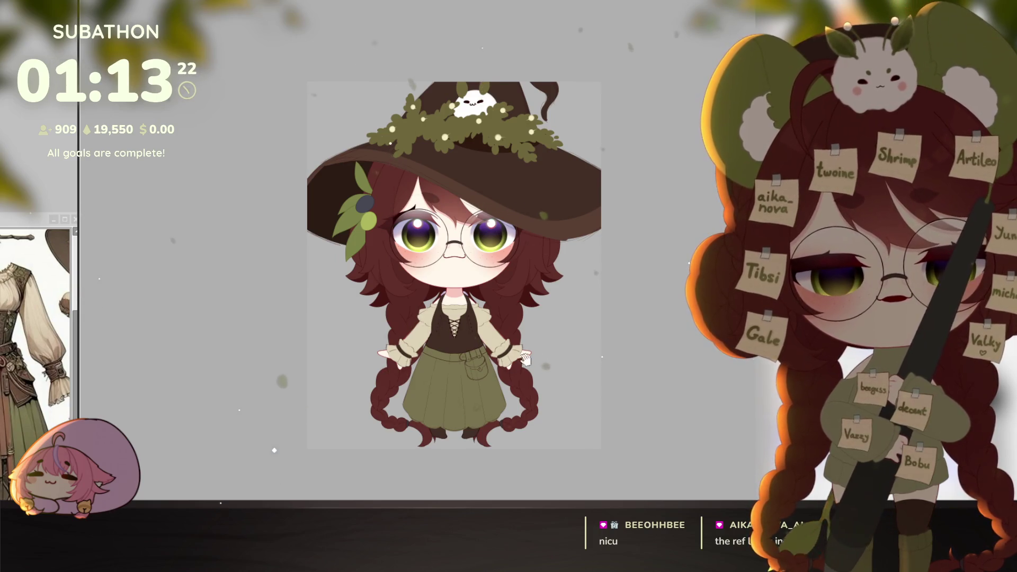
Zoom in and paint brown over the bodice lacing.
{"action": "scroll", "coordinate": [593, 382], "scroll_direction": "up", "scroll_amount": 3}
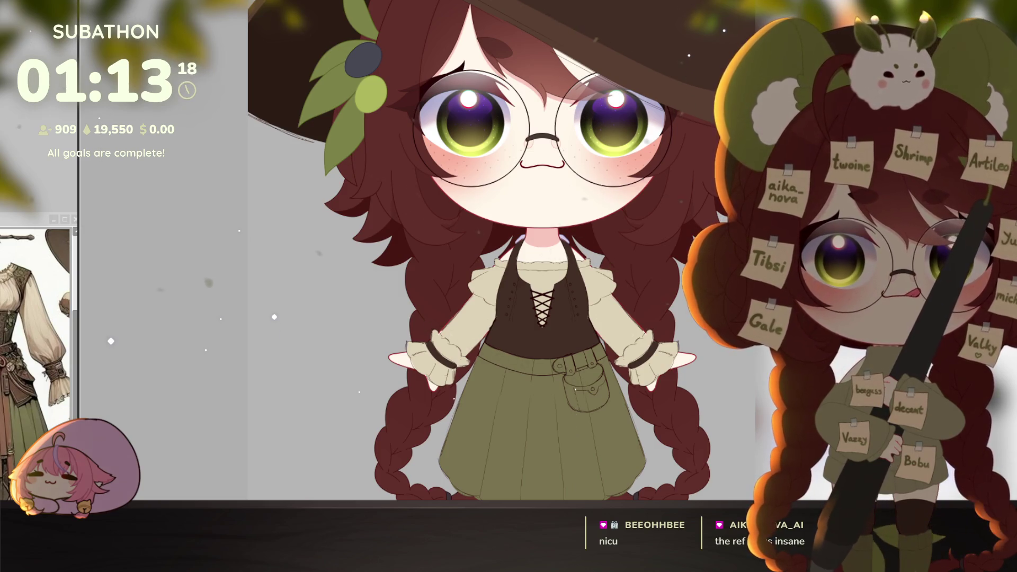
{"action": "scroll", "coordinate": [567, 287], "scroll_direction": "up", "scroll_amount": 3}
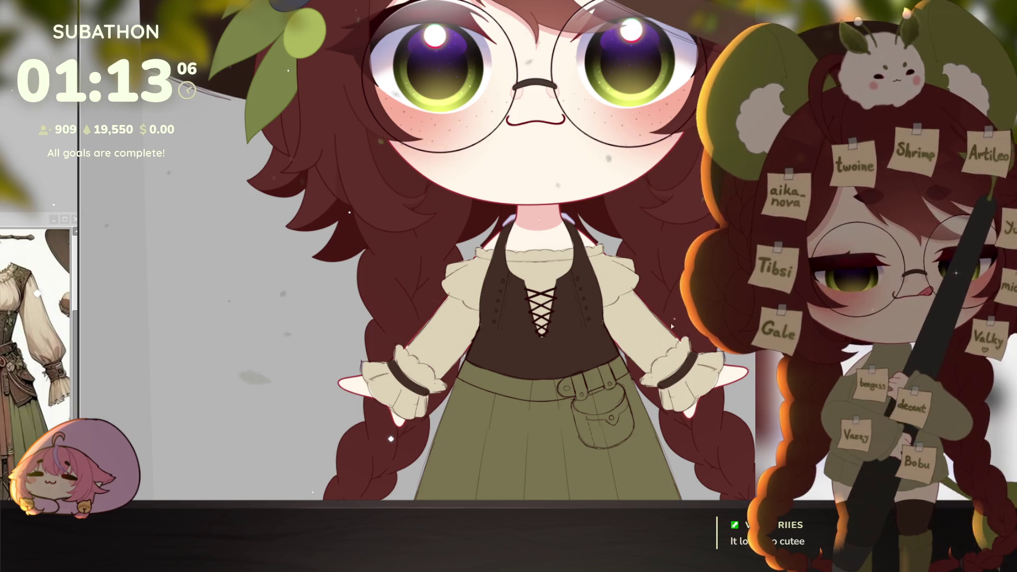
{"action": "scroll", "coordinate": [672, 326], "scroll_direction": "up", "scroll_amount": 5}
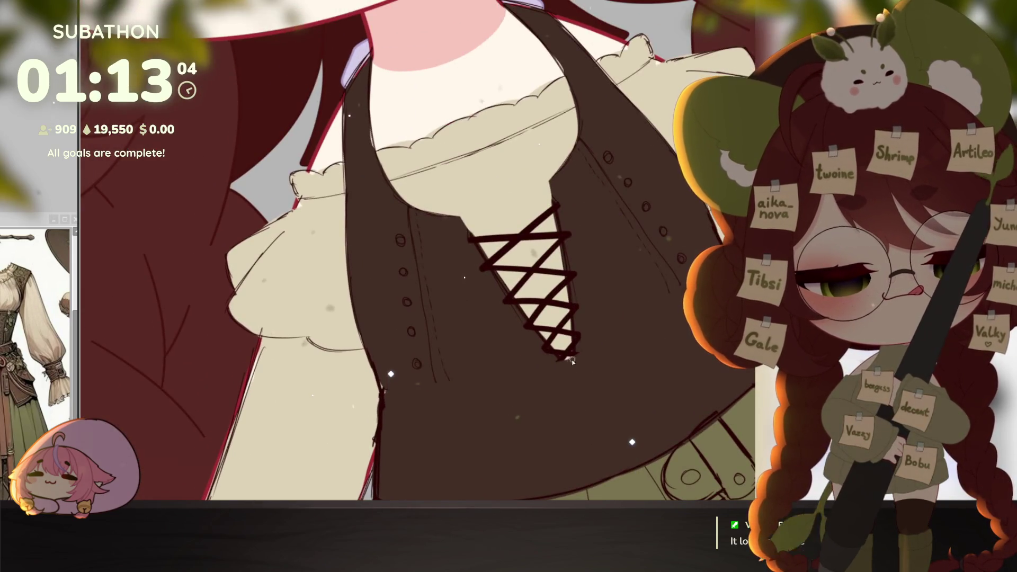
{"action": "mouse_move", "coordinate": [616, 305]}
{"action": "left_mouse_down"}
{"action": "mouse_move", "coordinate": [495, 290]}
{"action": "mouse_move", "coordinate": [561, 236]}
{"action": "mouse_move", "coordinate": [499, 309]}
{"action": "mouse_move", "coordinate": [447, 234]}
{"action": "mouse_move", "coordinate": [477, 221]}
{"action": "left_mouse_up"}
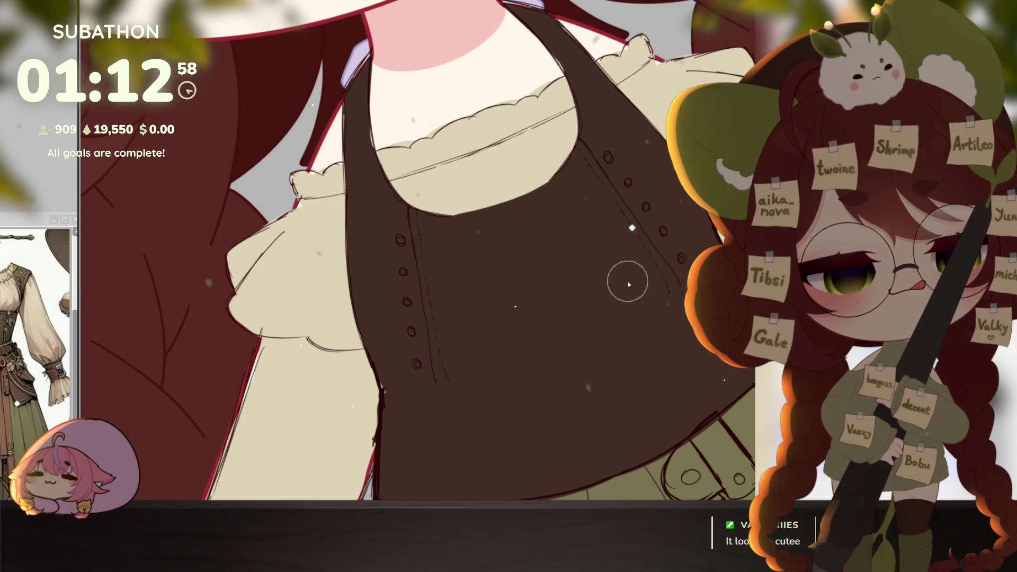
{"action": "scroll", "coordinate": [627, 279], "scroll_direction": "down", "scroll_amount": 5}
{"action": "scroll", "coordinate": [627, 280], "scroll_direction": "up", "scroll_amount": 5}
{"action": "mouse_move", "coordinate": [631, 433]}
{"action": "left_mouse_down"}
{"action": "mouse_move", "coordinate": [629, 407]}
{"action": "mouse_move", "coordinate": [522, 255]}
{"action": "left_mouse_up"}
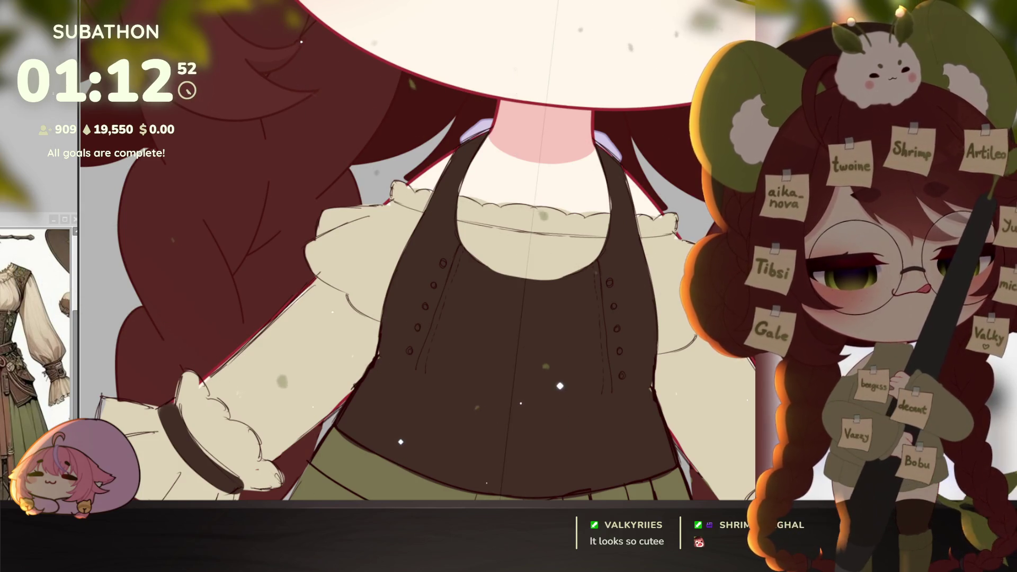
Sketch three vertical pleat lines down the bodice and undo the curved waist line.
{"action": "left_click_drag", "start_coordinate": [529, 300], "coordinate": [612, 308]}
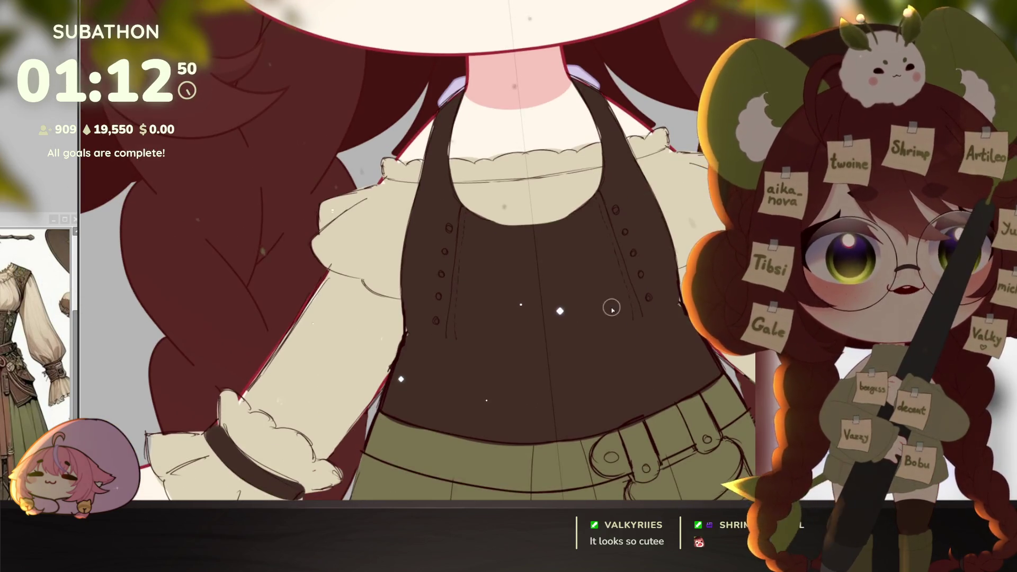
{"action": "left_click_drag", "start_coordinate": [510, 227], "coordinate": [518, 328]}
{"action": "mouse_move", "coordinate": [532, 227]}
{"action": "left_mouse_down"}
{"action": "mouse_move", "coordinate": [535, 328]}
{"action": "mouse_move", "coordinate": [562, 320]}
{"action": "left_mouse_up"}
{"action": "left_click_drag", "start_coordinate": [571, 227], "coordinate": [574, 333]}
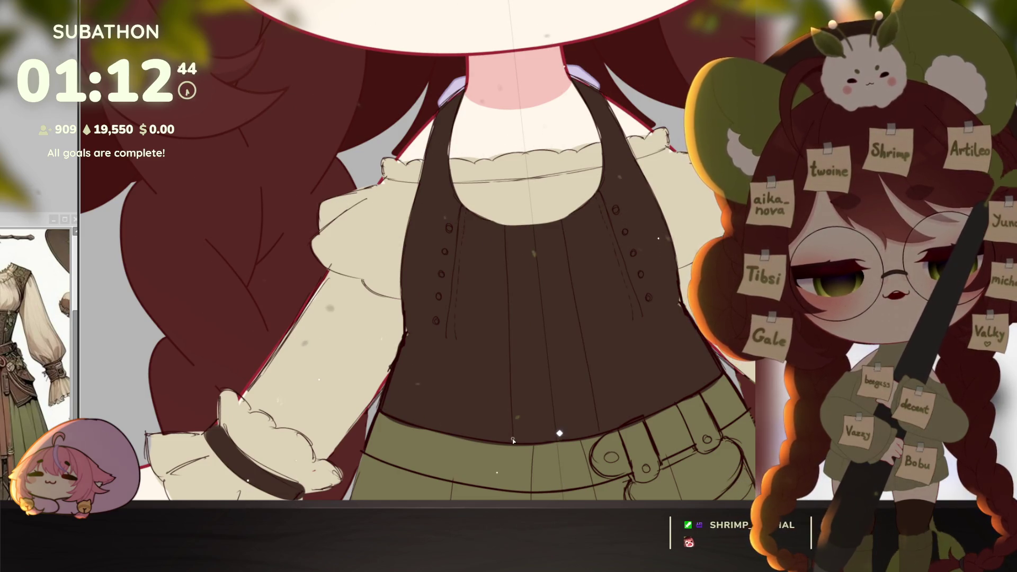
{"action": "left_click_drag", "start_coordinate": [498, 414], "coordinate": [455, 335]}
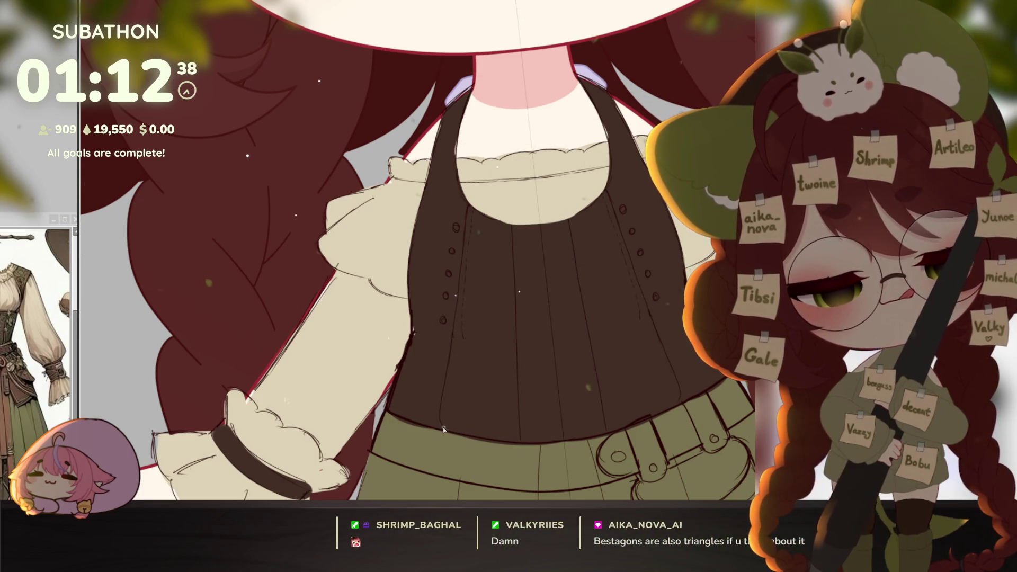
{"action": "left_click_drag", "start_coordinate": [650, 364], "coordinate": [581, 284]}
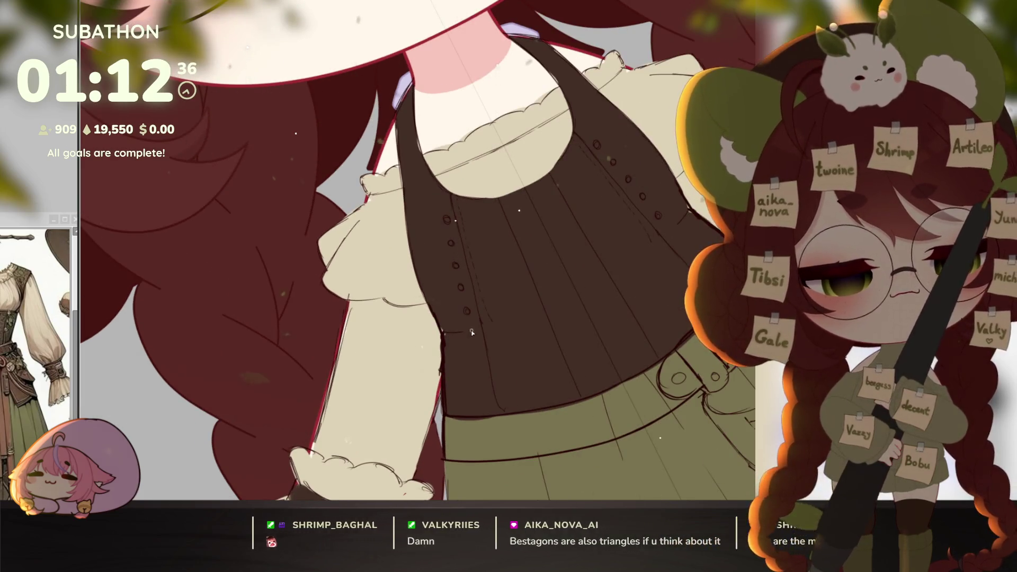
{"action": "key", "text": "ctrl+z"}
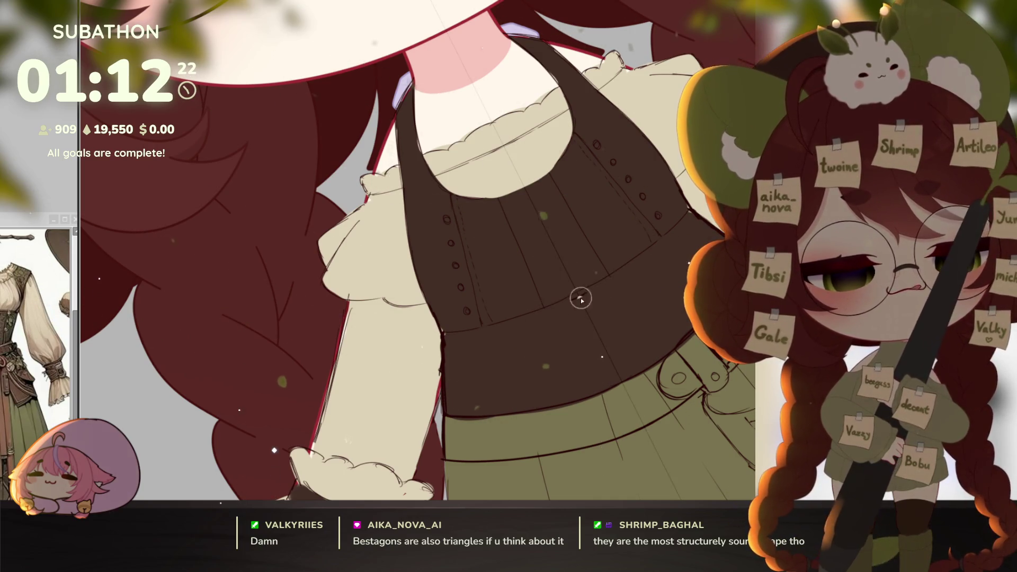
{"action": "scroll", "coordinate": [640, 273], "scroll_direction": "down", "scroll_amount": 5}
{"action": "scroll", "coordinate": [669, 427], "scroll_direction": "down", "scroll_amount": 4}
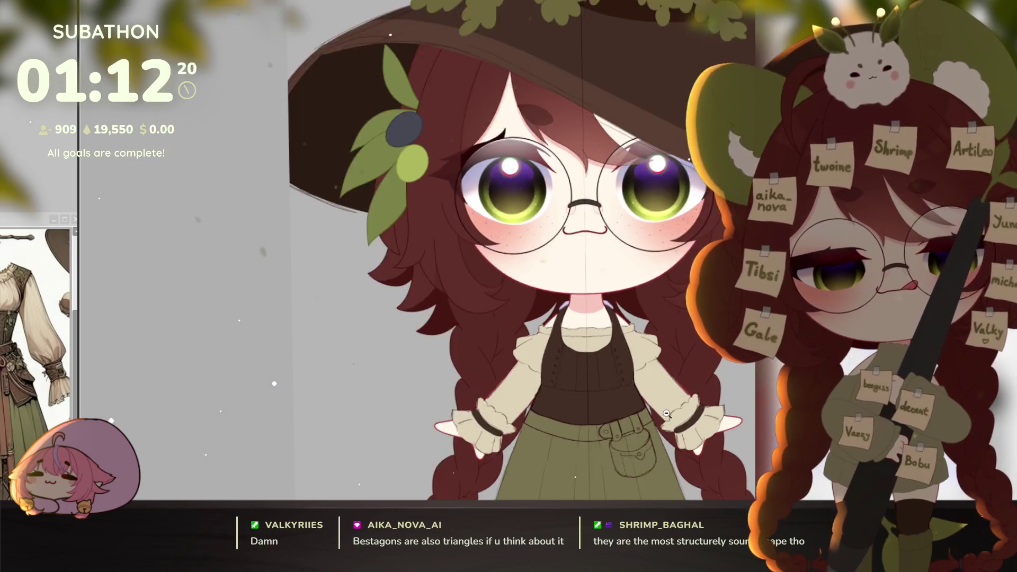
Erase the stray sketch marks on the apron and discard a test oval on the chest.
{"action": "scroll", "coordinate": [640, 392], "scroll_direction": "up", "scroll_amount": 6}
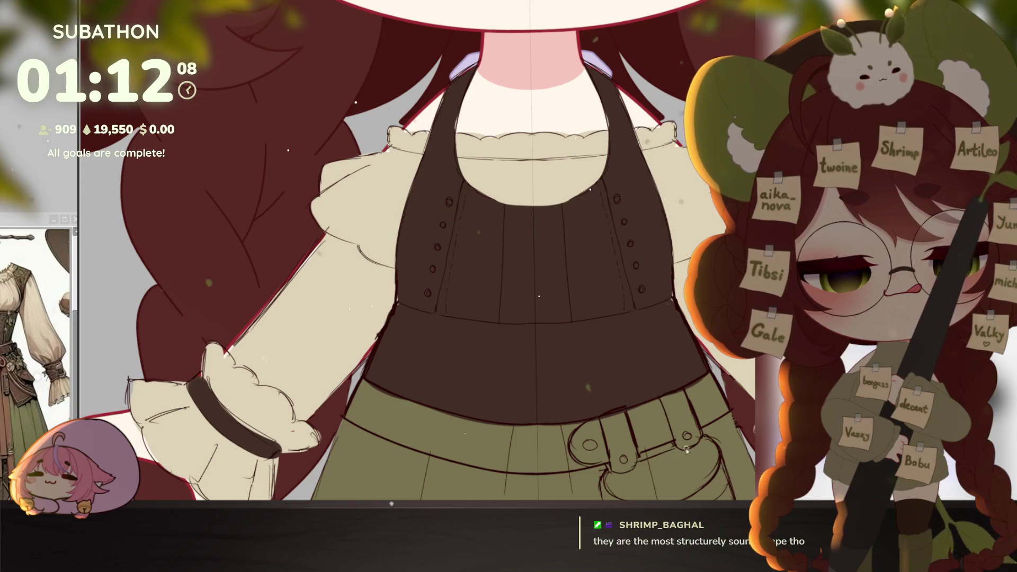
{"action": "mouse_move", "coordinate": [716, 467]}
{"action": "left_mouse_down"}
{"action": "mouse_move", "coordinate": [673, 432]}
{"action": "mouse_move", "coordinate": [682, 401]}
{"action": "left_mouse_up"}
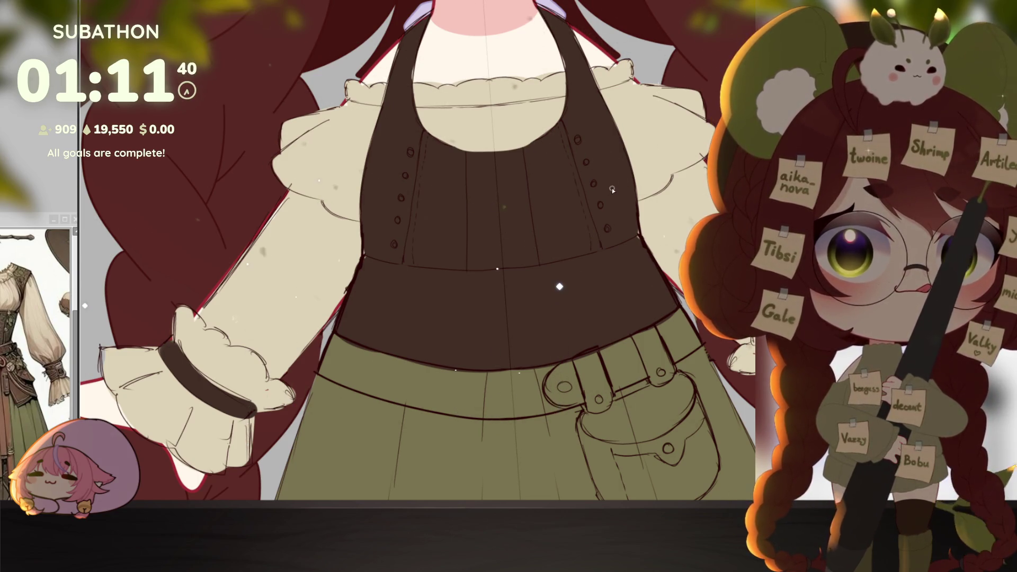
{"action": "left_click_drag", "start_coordinate": [612, 190], "coordinate": [595, 255]}
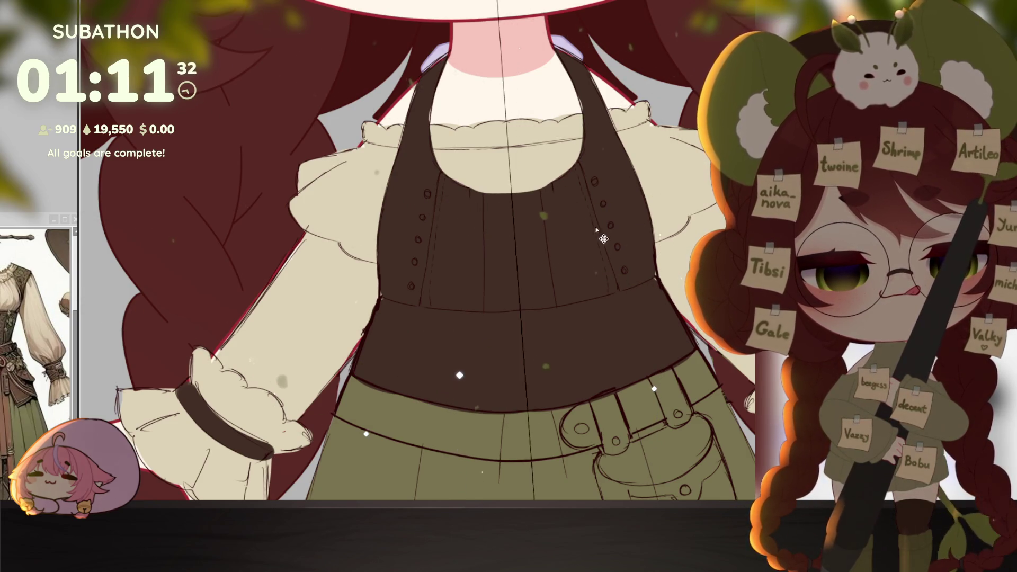
{"action": "key", "text": "e"}
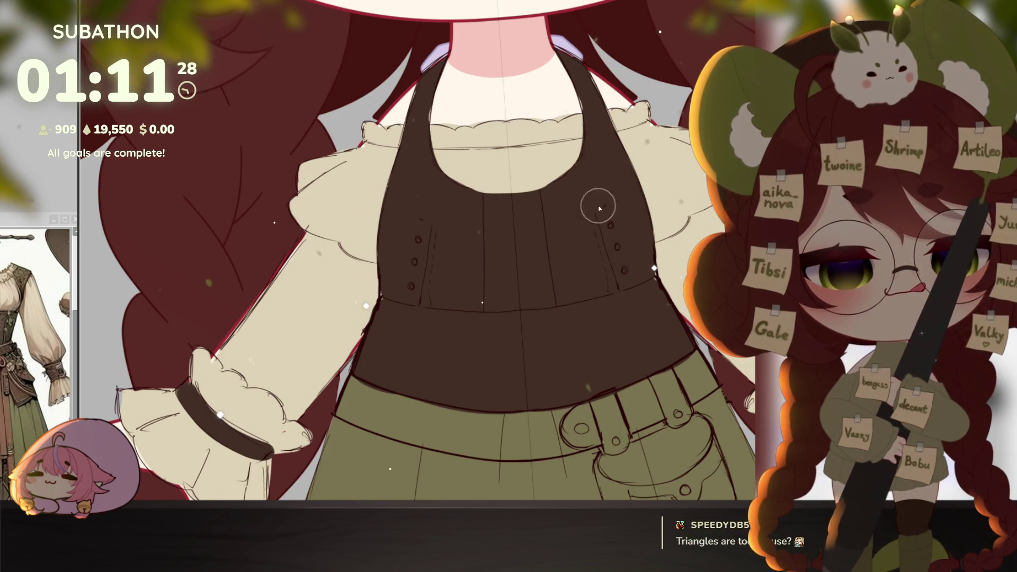
{"action": "left_click_drag", "start_coordinate": [618, 260], "coordinate": [643, 269]}
{"action": "scroll", "coordinate": [646, 270], "scroll_direction": "up", "scroll_amount": 1}
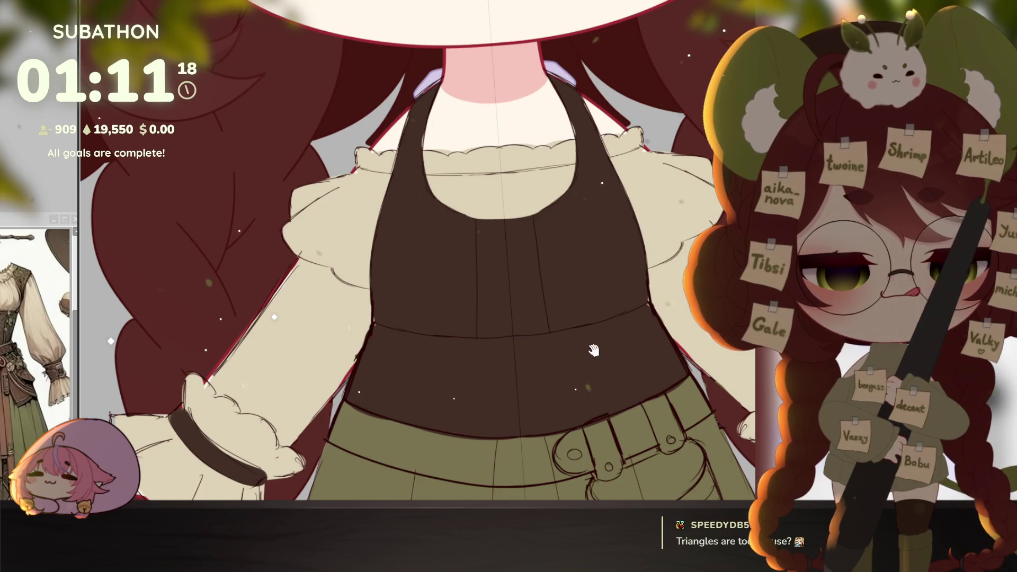
{"action": "left_click_drag", "start_coordinate": [594, 349], "coordinate": [600, 383]}
{"action": "mouse_move", "coordinate": [508, 156]}
{"action": "left_mouse_down"}
{"action": "mouse_move", "coordinate": [451, 180]}
{"action": "mouse_move", "coordinate": [529, 159]}
{"action": "left_mouse_up"}
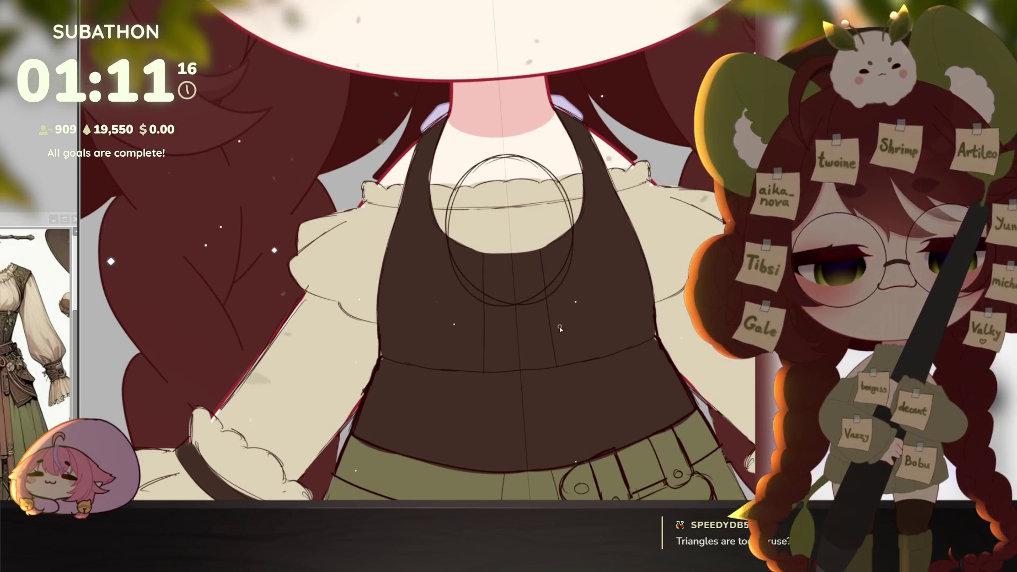
{"action": "key", "text": "ctrl+z"}
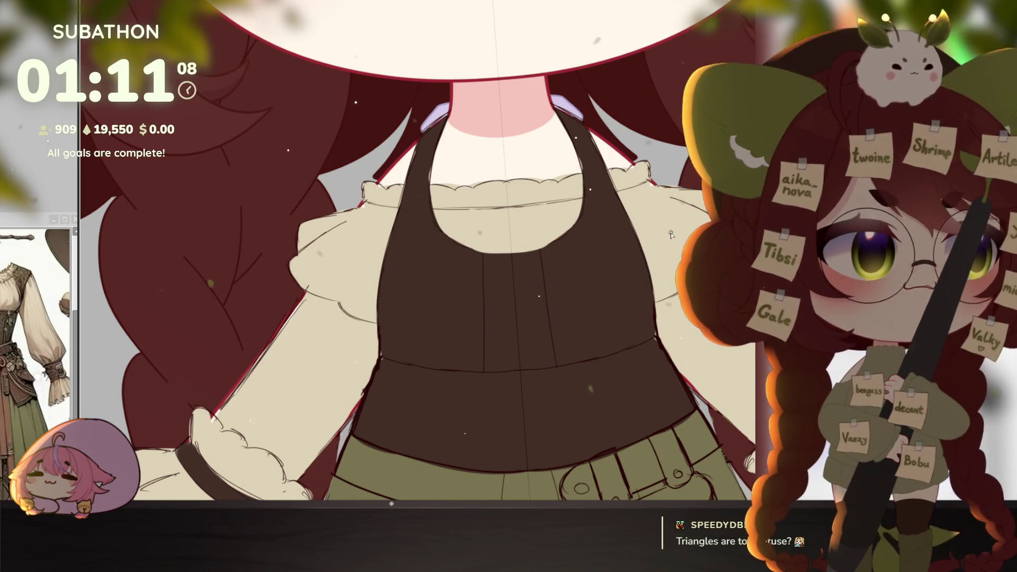
{"action": "left_click_drag", "start_coordinate": [579, 302], "coordinate": [627, 308]}
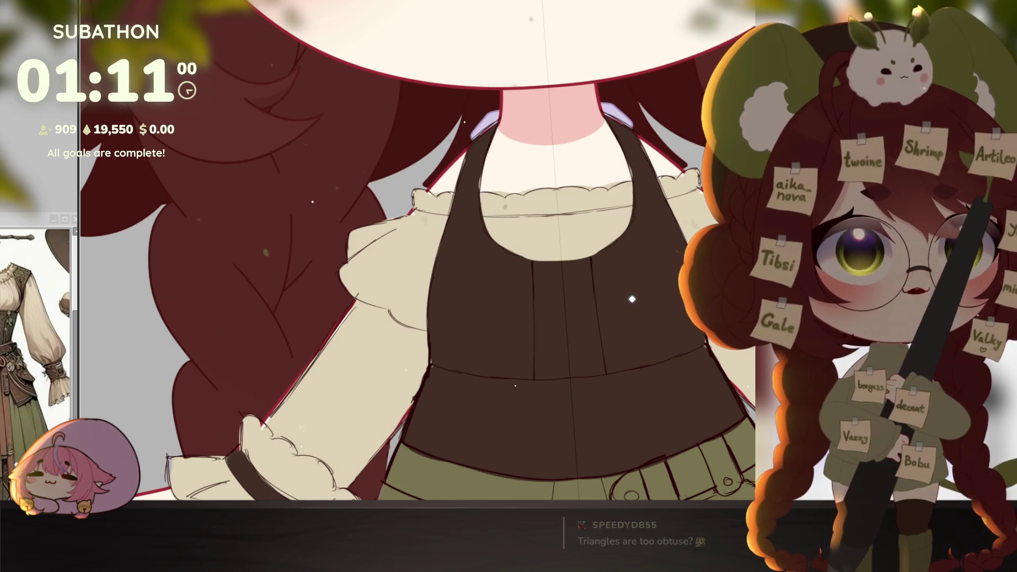
Sketch evenly spaced vertical pleat lines down the dark brown bodice.
{"action": "left_click_drag", "start_coordinate": [514, 259], "coordinate": [514, 305]}
{"action": "left_click_drag", "start_coordinate": [609, 255], "coordinate": [615, 296]}
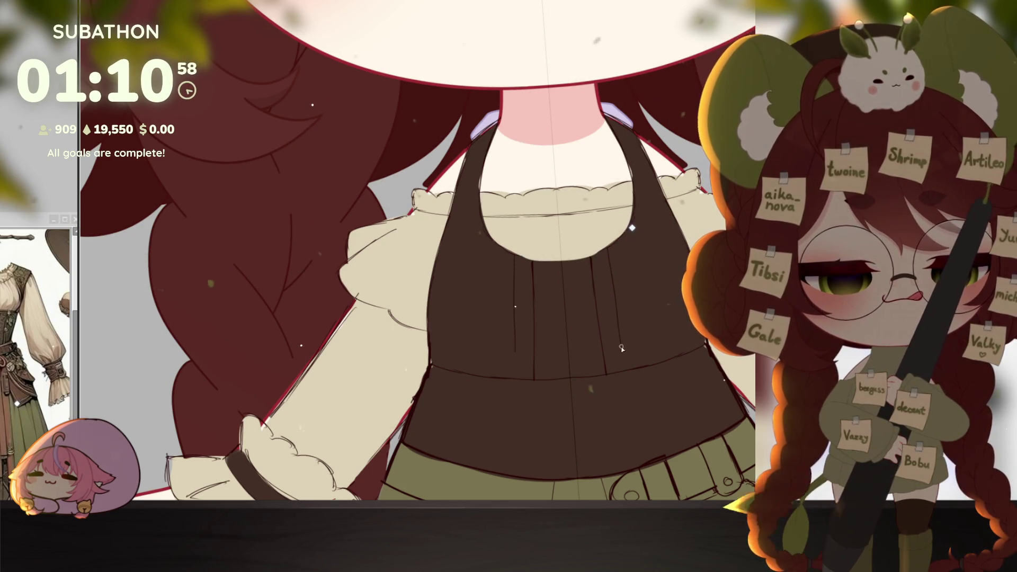
{"action": "left_click_drag", "start_coordinate": [615, 259], "coordinate": [624, 368]}
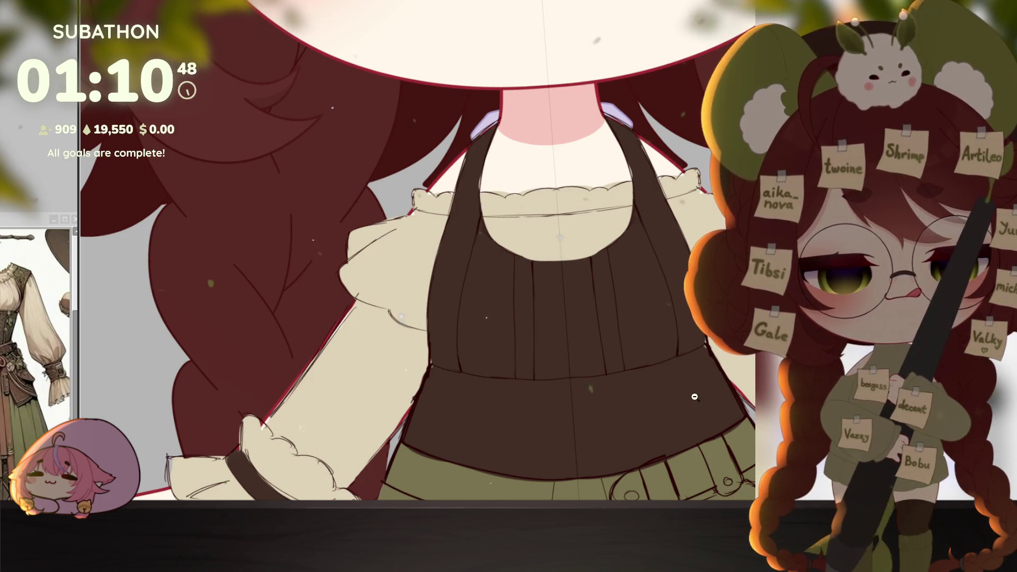
{"action": "scroll", "coordinate": [714, 376], "scroll_direction": "down", "scroll_amount": 5}
{"action": "scroll", "coordinate": [714, 376], "scroll_direction": "up", "scroll_amount": 5}
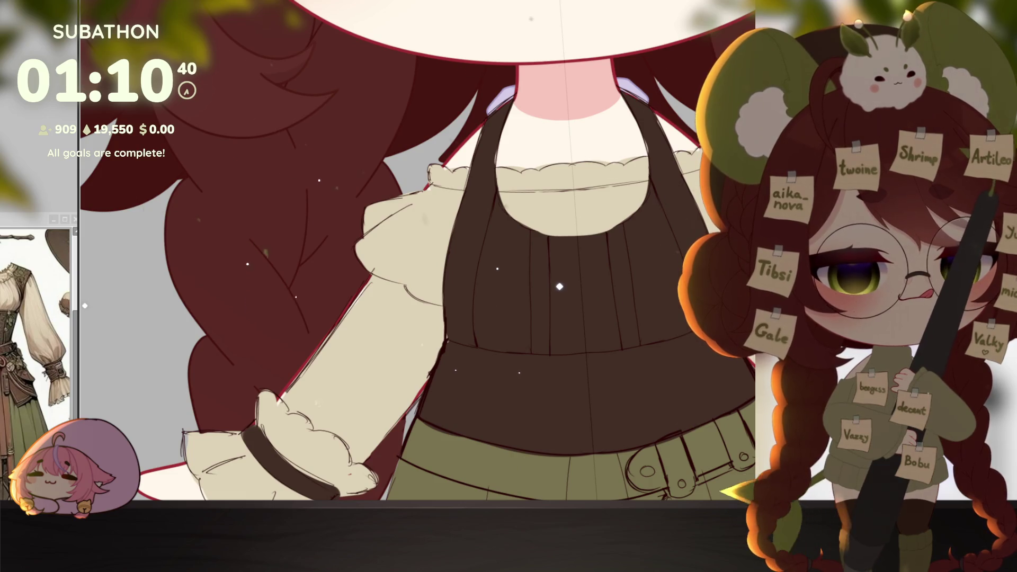
{"action": "left_click_drag", "start_coordinate": [549, 238], "coordinate": [550, 254]}
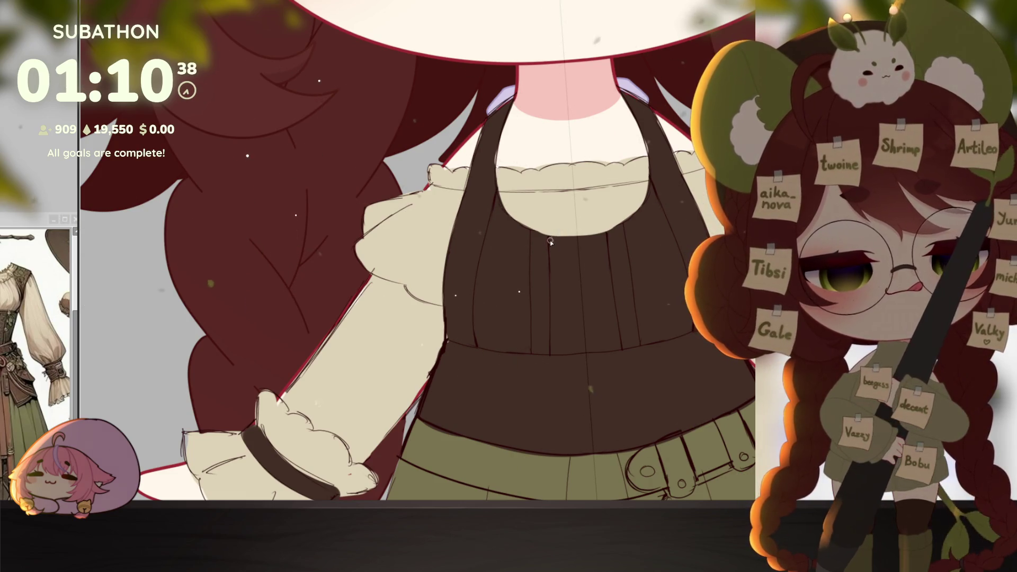
{"action": "key", "text": "minus"}
{"action": "key", "text": "minus"}
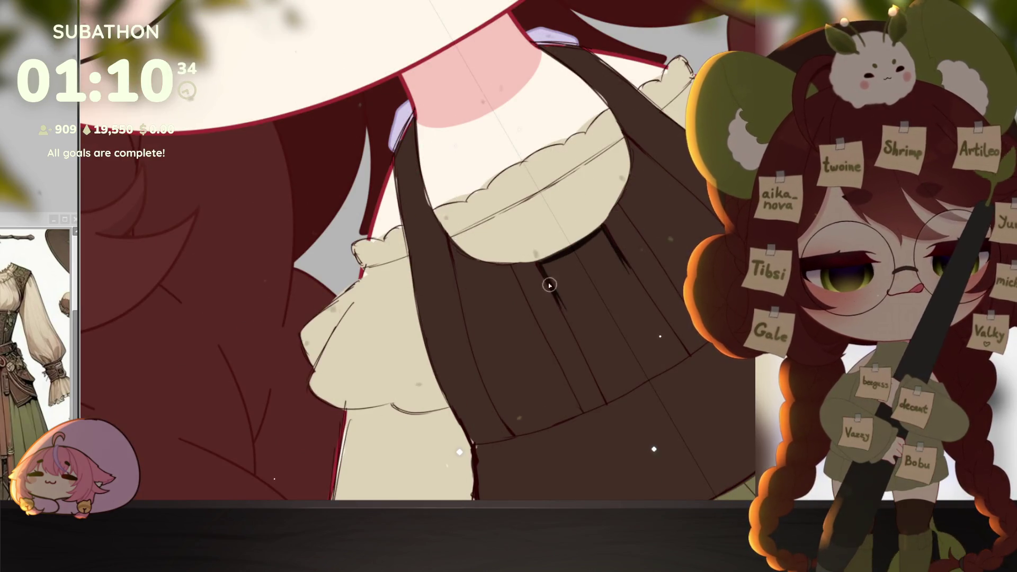
Lengthen the dark pleat stroke down the bodice and undo the test panel fill.
{"action": "left_click_drag", "start_coordinate": [566, 315], "coordinate": [581, 352]}
{"action": "left_click_drag", "start_coordinate": [570, 316], "coordinate": [607, 401]}
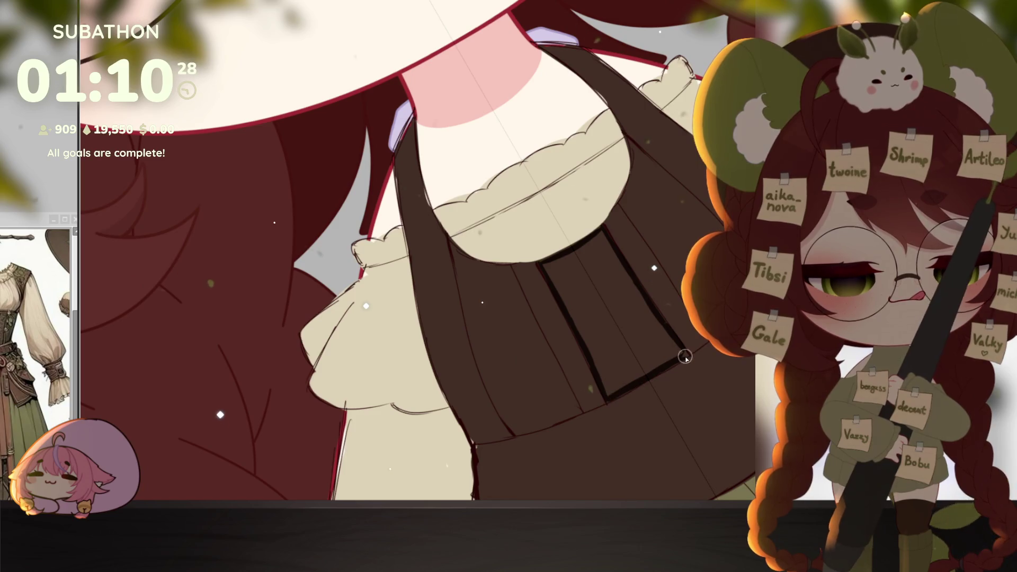
{"action": "left_click", "coordinate": [609, 313]}
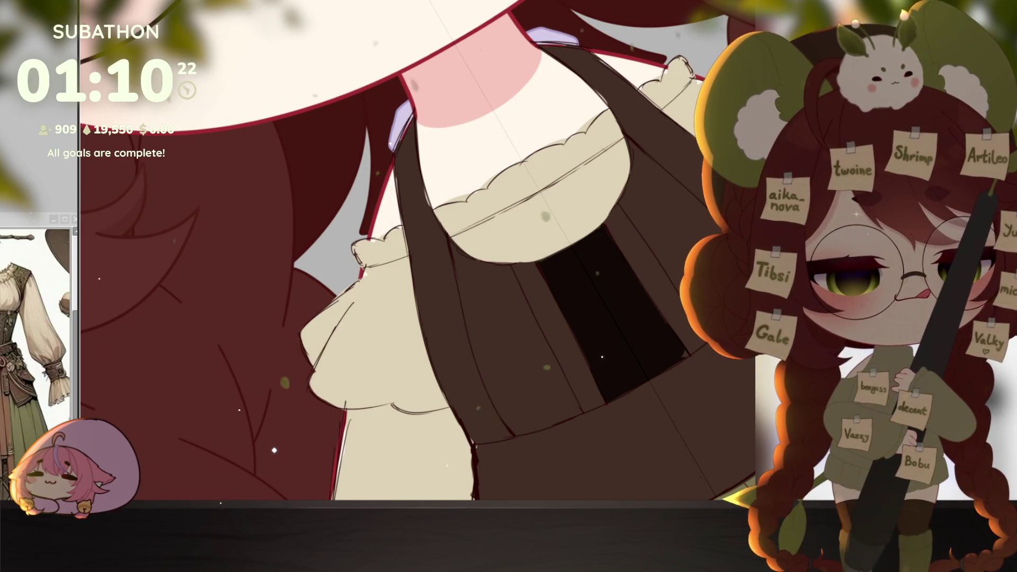
{"action": "key", "text": "ctrl+z"}
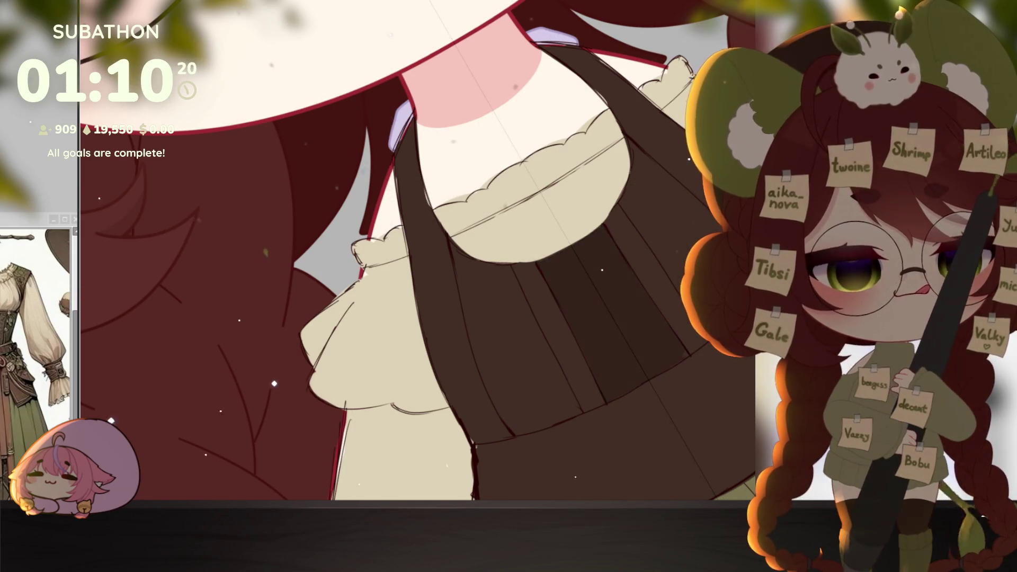
{"action": "scroll", "coordinate": [638, 363], "scroll_direction": "down", "scroll_amount": 6}
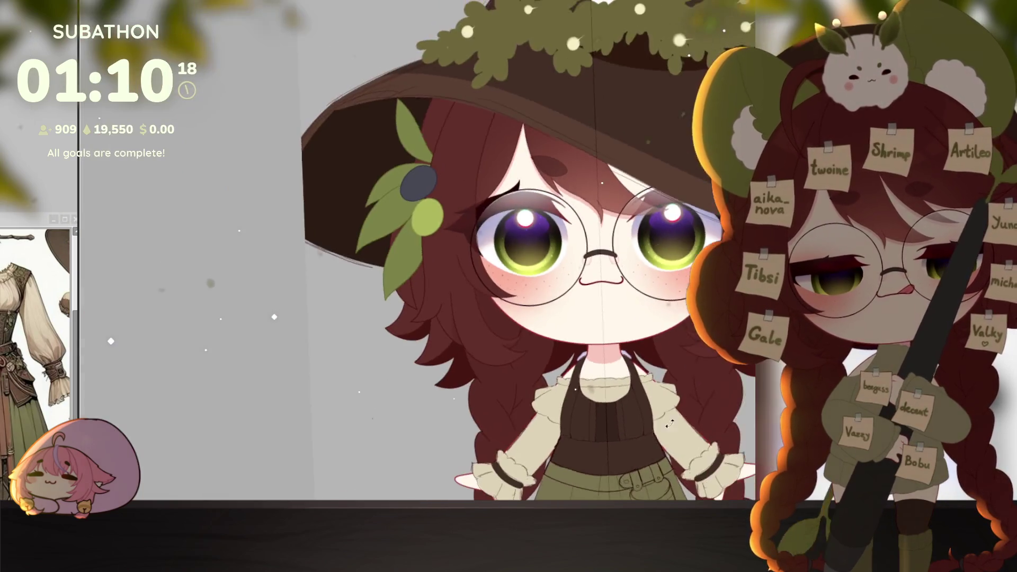
{"action": "scroll", "coordinate": [639, 363], "scroll_direction": "up", "scroll_amount": 3}
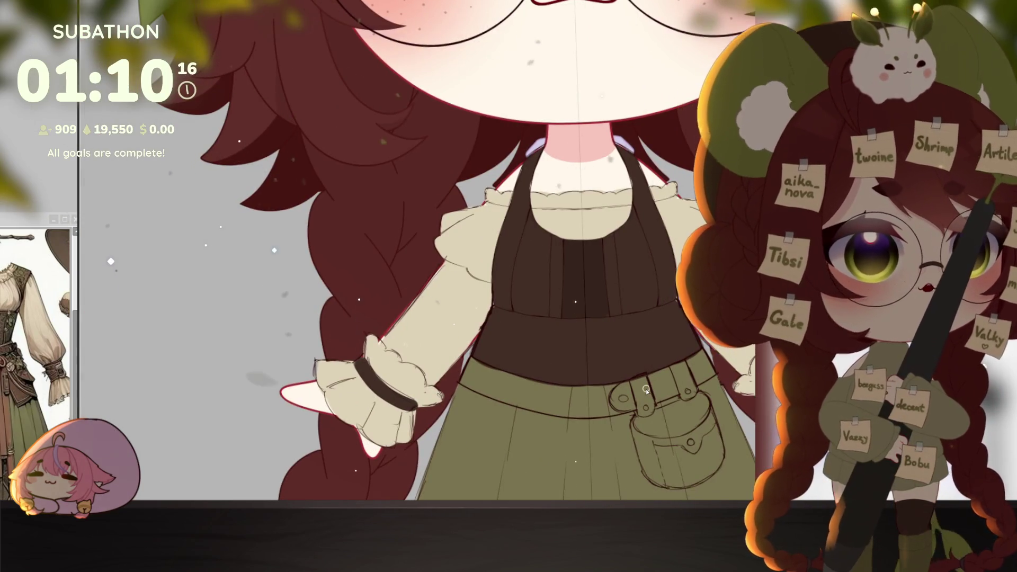
Brush cream zigzag strokes forming criss-cross lacing down the bodice front.
{"action": "left_click_drag", "start_coordinate": [647, 390], "coordinate": [633, 417]}
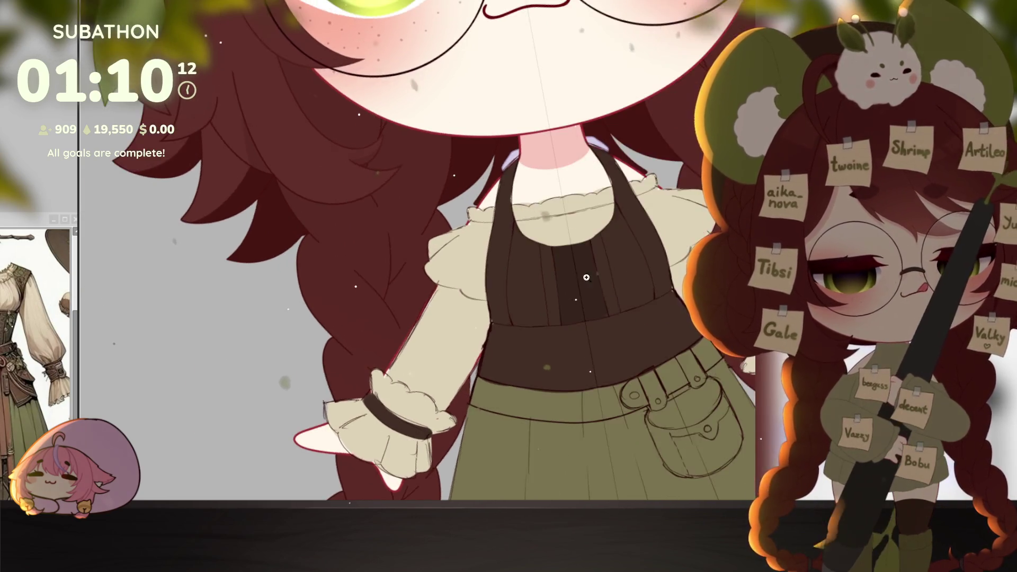
{"action": "scroll", "coordinate": [676, 323], "scroll_direction": "up", "scroll_amount": 2}
{"action": "left_click_drag", "start_coordinate": [673, 303], "coordinate": [611, 337]}
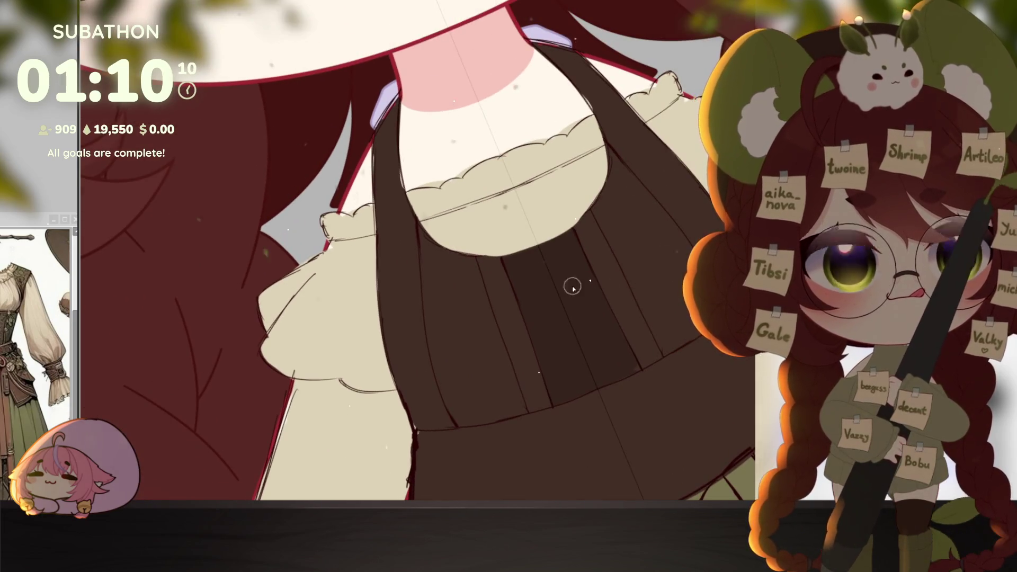
{"action": "left_click_drag", "start_coordinate": [503, 265], "coordinate": [559, 268]}
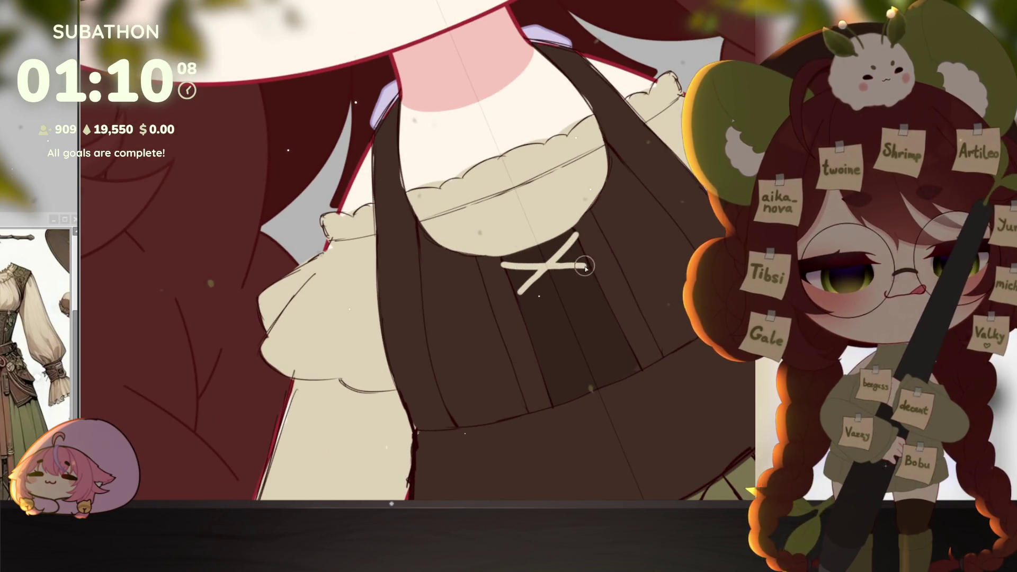
{"action": "mouse_move", "coordinate": [517, 300]}
{"action": "left_mouse_down"}
{"action": "mouse_move", "coordinate": [597, 300]}
{"action": "mouse_move", "coordinate": [530, 332]}
{"action": "mouse_move", "coordinate": [617, 337]}
{"action": "left_mouse_up"}
{"action": "mouse_move", "coordinate": [553, 376]}
{"action": "left_mouse_down"}
{"action": "mouse_move", "coordinate": [616, 373]}
{"action": "mouse_move", "coordinate": [605, 371]}
{"action": "left_mouse_up"}
{"action": "key", "text": "ctrl+z"}
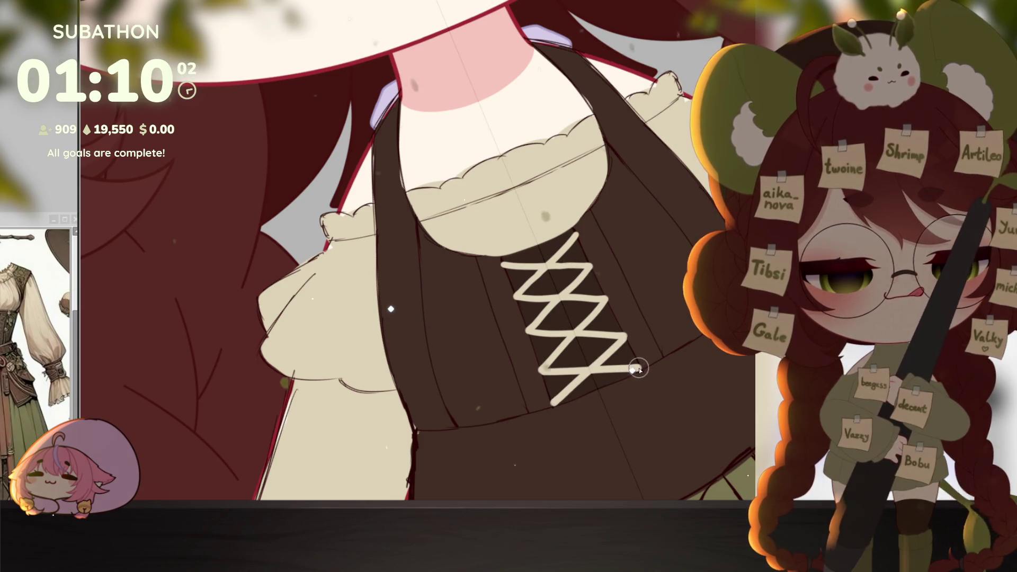
{"action": "scroll", "coordinate": [639, 365], "scroll_direction": "down", "scroll_amount": 5}
{"action": "scroll", "coordinate": [622, 442], "scroll_direction": "down", "scroll_amount": 6}
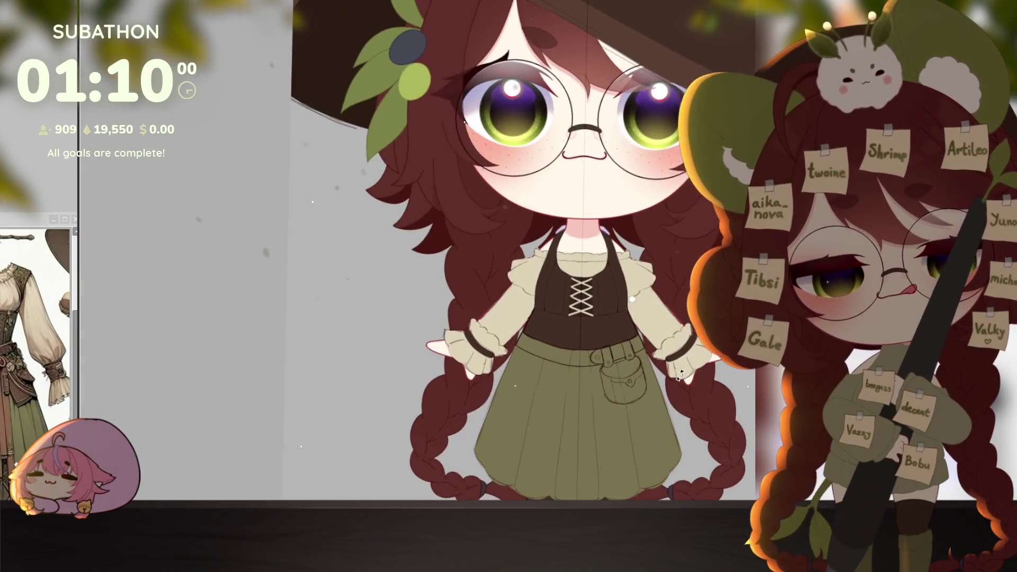
Tilt the canvas and shade dark strokes along the bodice's lower band and upper-right edge.
{"action": "scroll", "coordinate": [701, 354], "scroll_direction": "up", "scroll_amount": 5}
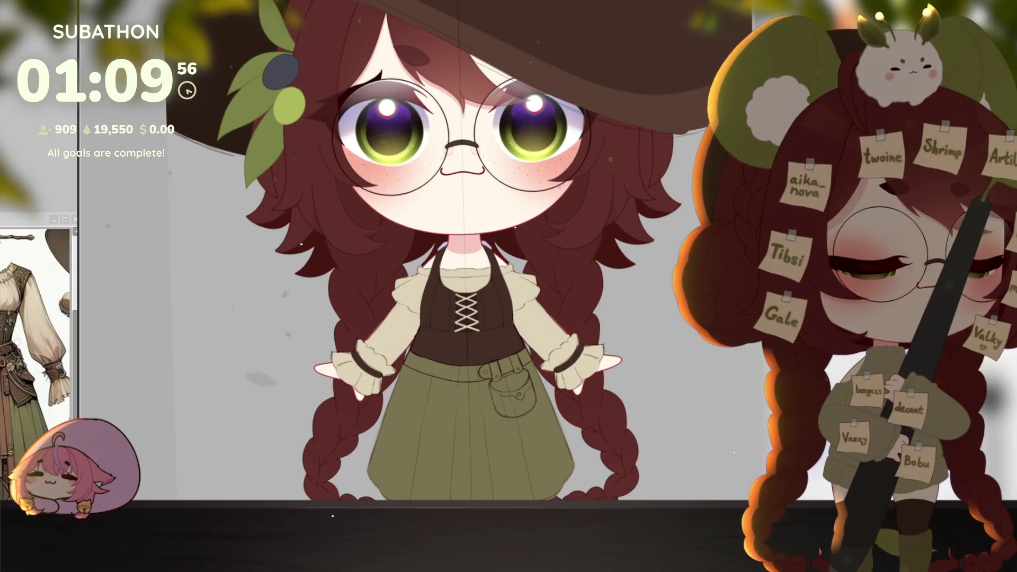
{"action": "scroll", "coordinate": [492, 258], "scroll_direction": "up", "scroll_amount": 5}
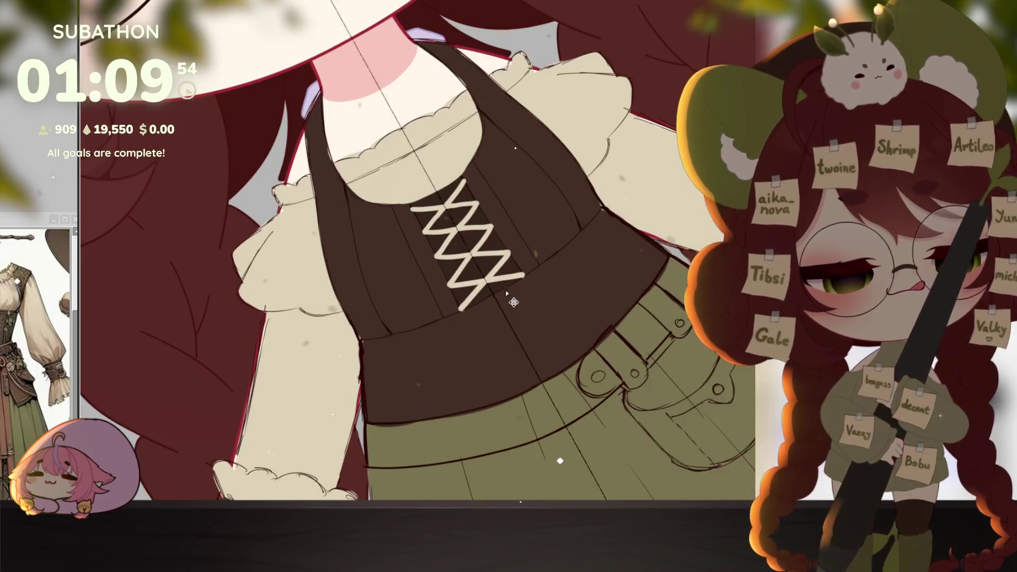
{"action": "left_click_drag", "start_coordinate": [385, 363], "coordinate": [595, 309]}
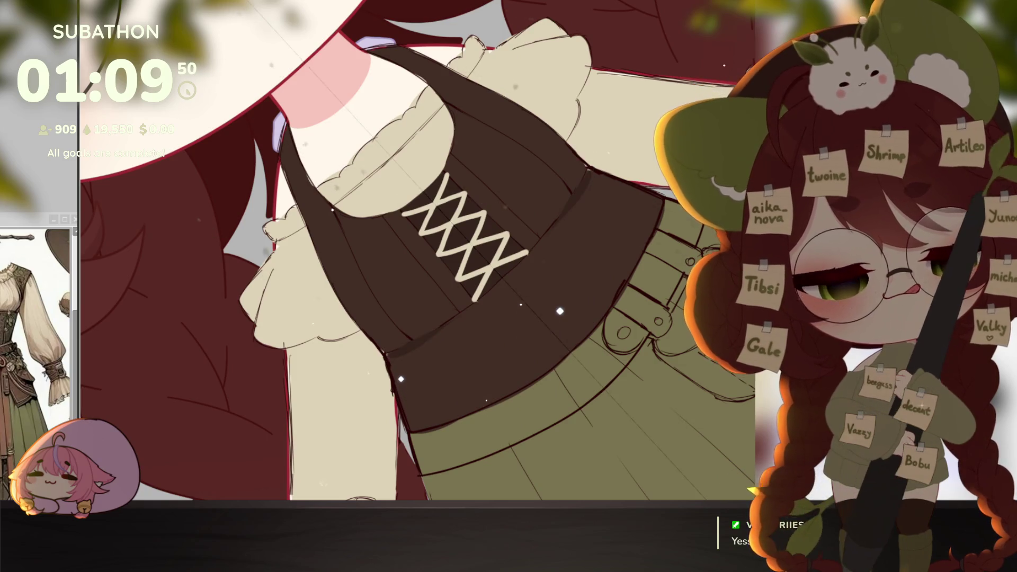
{"action": "left_click_drag", "start_coordinate": [389, 352], "coordinate": [440, 329]}
{"action": "left_click_drag", "start_coordinate": [588, 173], "coordinate": [554, 230]}
{"action": "left_click_drag", "start_coordinate": [407, 351], "coordinate": [540, 254]}
Thickly outline the bodice's left, lower and right edges with dark strokes, then straighten the view.
{"action": "left_click_drag", "start_coordinate": [392, 366], "coordinate": [412, 416]}
{"action": "mouse_move", "coordinate": [395, 364]}
{"action": "left_mouse_down"}
{"action": "mouse_move", "coordinate": [416, 426]}
{"action": "mouse_move", "coordinate": [535, 368]}
{"action": "left_mouse_up"}
{"action": "left_click_drag", "start_coordinate": [636, 238], "coordinate": [569, 347]}
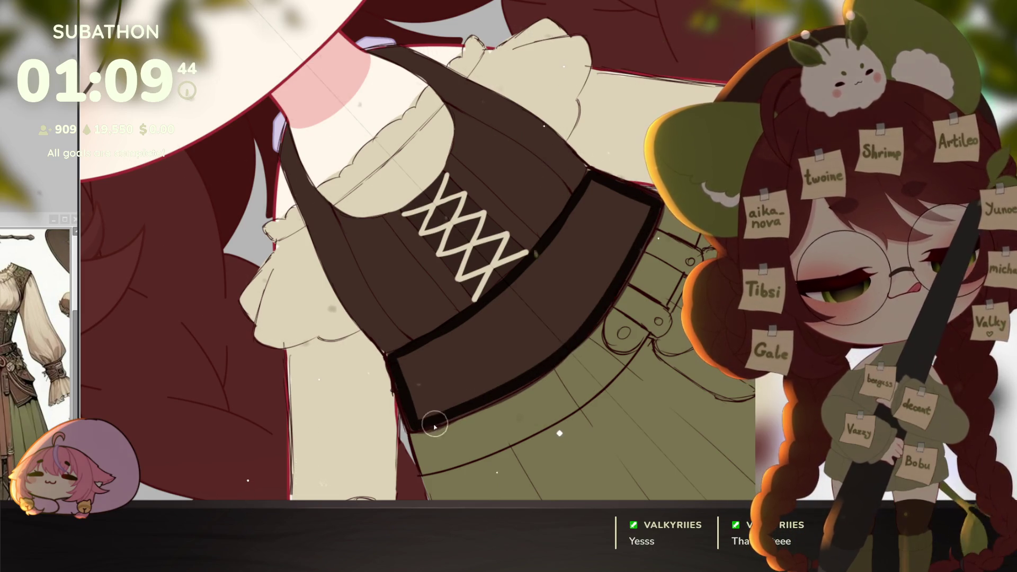
{"action": "left_click_drag", "start_coordinate": [418, 429], "coordinate": [571, 348]}
{"action": "key", "text": "ctrl+0"}
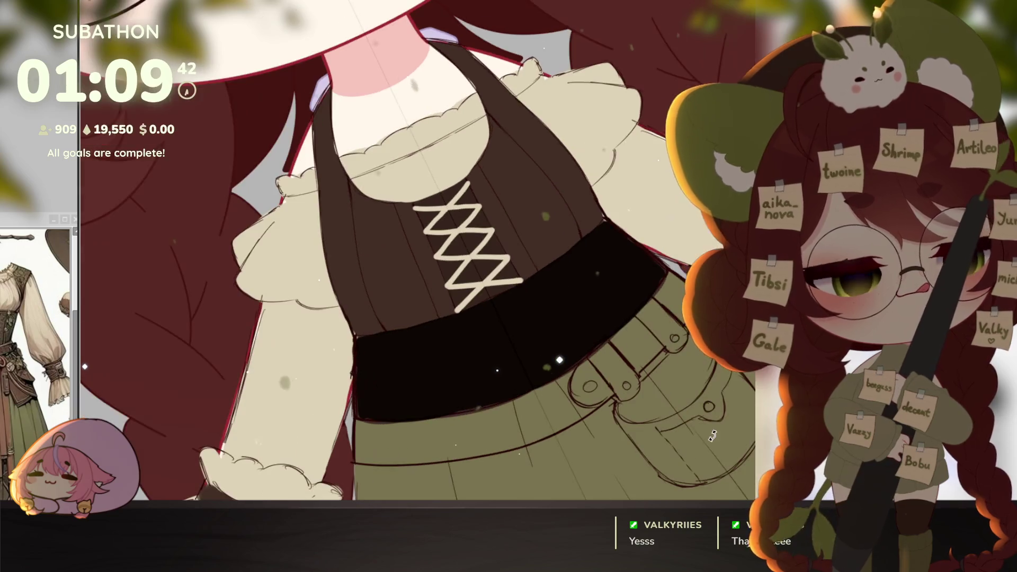
{"action": "scroll", "coordinate": [656, 342], "scroll_direction": "down", "scroll_amount": 5}
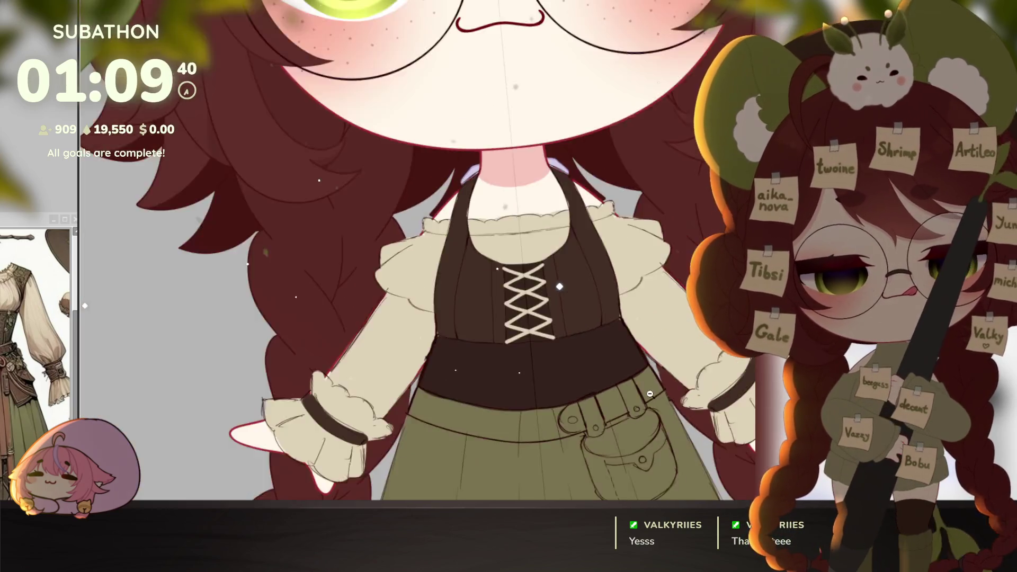
{"action": "scroll", "coordinate": [655, 343], "scroll_direction": "up", "scroll_amount": 1}
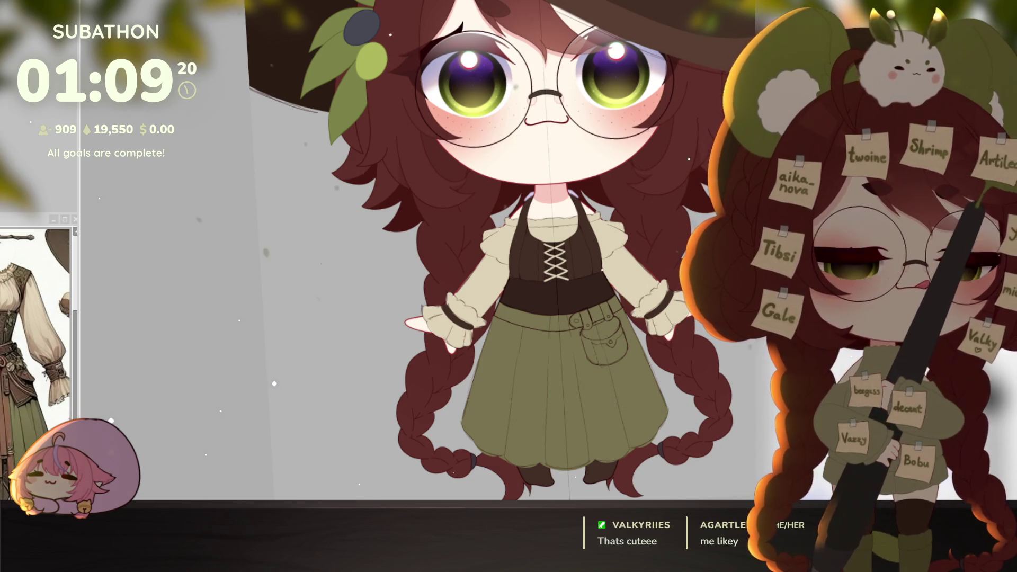
Paint a brown wedge into the skirt, then paint the stray brown band back to green.
{"action": "scroll", "coordinate": [559, 318], "scroll_direction": "up", "scroll_amount": 3}
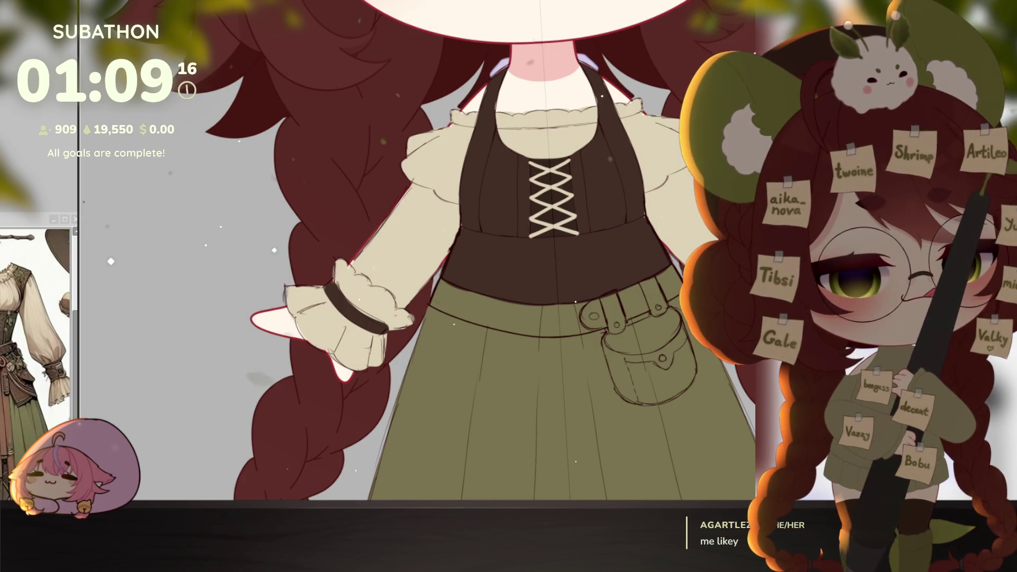
{"action": "scroll", "coordinate": [434, 250], "scroll_direction": "up", "scroll_amount": 2}
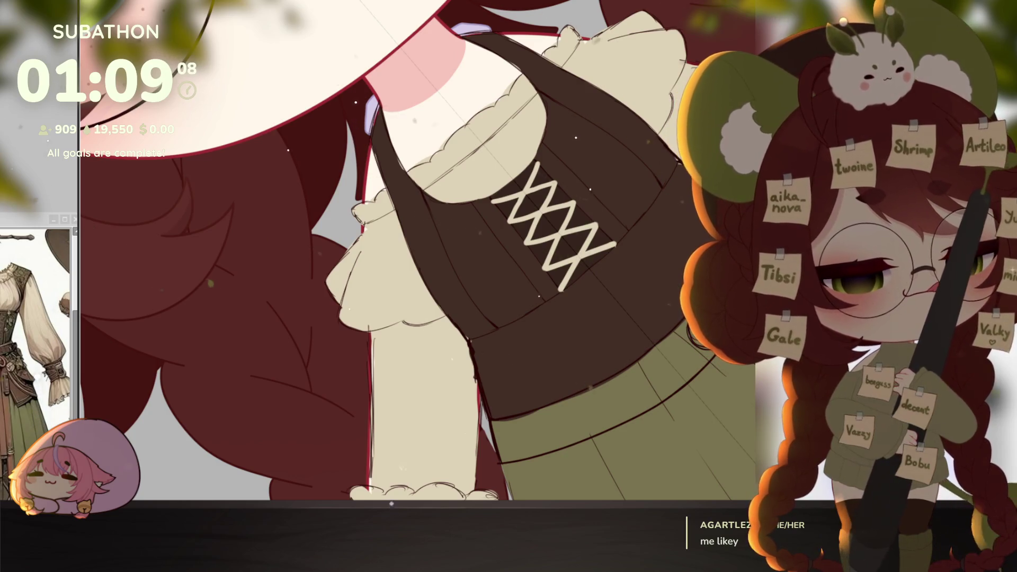
{"action": "mouse_move", "coordinate": [592, 390]}
{"action": "left_mouse_down"}
{"action": "mouse_move", "coordinate": [481, 391]}
{"action": "mouse_move", "coordinate": [519, 363]}
{"action": "mouse_move", "coordinate": [577, 357]}
{"action": "mouse_move", "coordinate": [497, 387]}
{"action": "mouse_move", "coordinate": [538, 364]}
{"action": "mouse_move", "coordinate": [488, 376]}
{"action": "mouse_move", "coordinate": [672, 339]}
{"action": "left_mouse_up"}
{"action": "mouse_move", "coordinate": [498, 390]}
{"action": "left_mouse_down"}
{"action": "mouse_move", "coordinate": [624, 364]}
{"action": "mouse_move", "coordinate": [479, 378]}
{"action": "mouse_move", "coordinate": [497, 373]}
{"action": "left_mouse_up"}
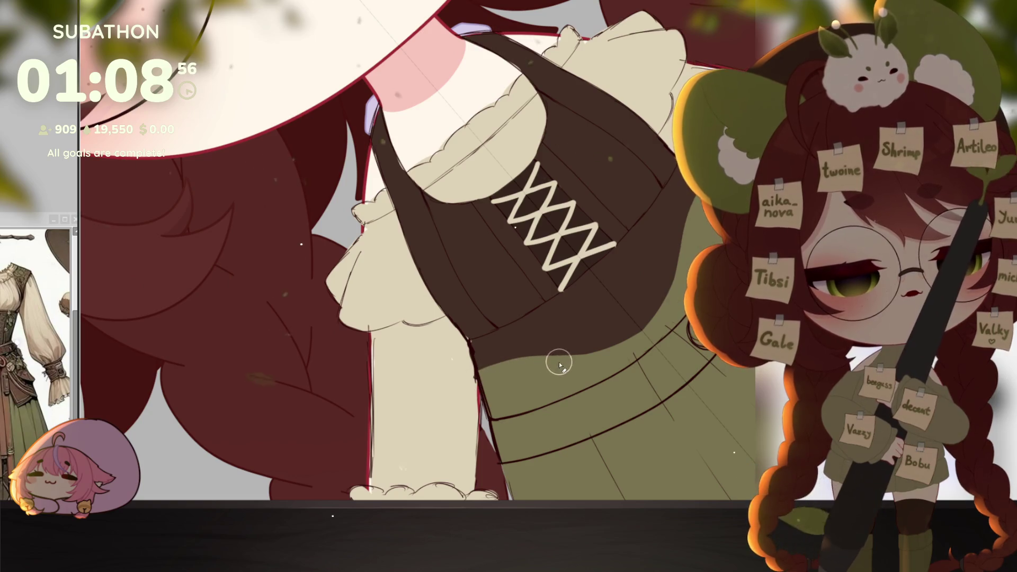
Rotate the view to inspect the corset lacing and belt strap, then straighten it upright.
{"action": "key", "text": "ctrl+0"}
{"action": "scroll", "coordinate": [660, 413], "scroll_direction": "down", "scroll_amount": 5}
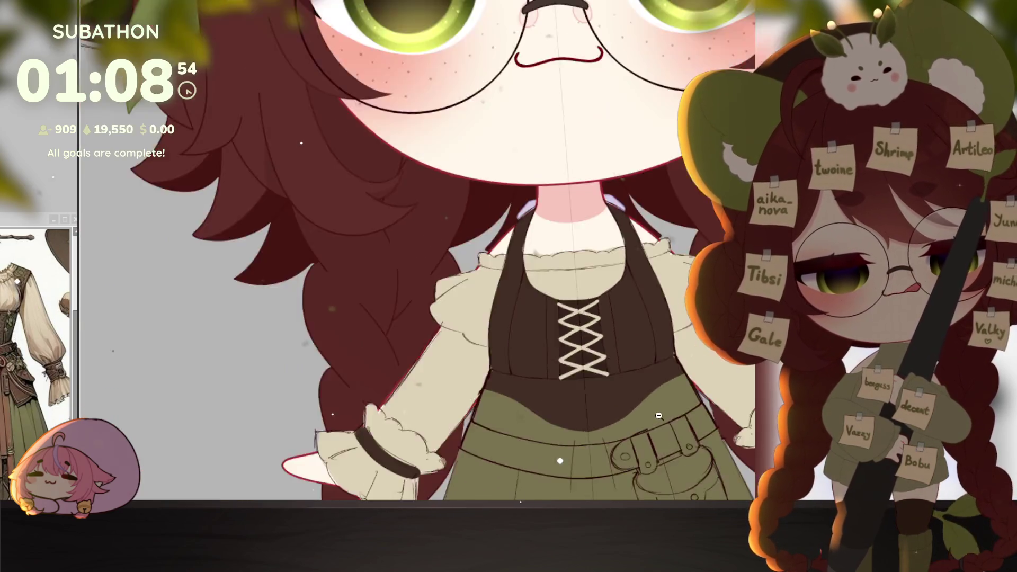
{"action": "scroll", "coordinate": [664, 386], "scroll_direction": "up", "scroll_amount": 5}
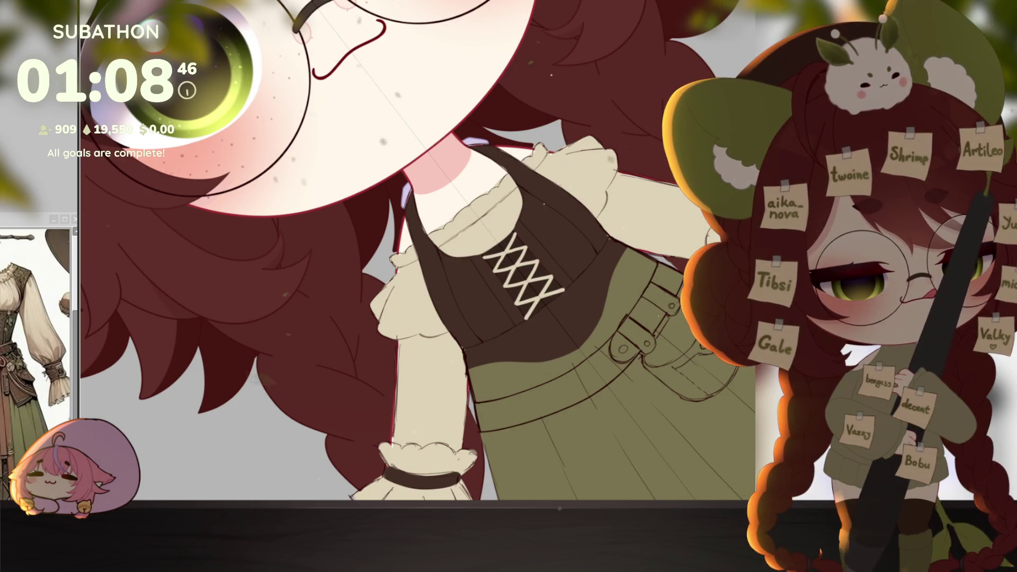
{"action": "scroll", "coordinate": [535, 308], "scroll_direction": "up", "scroll_amount": 2}
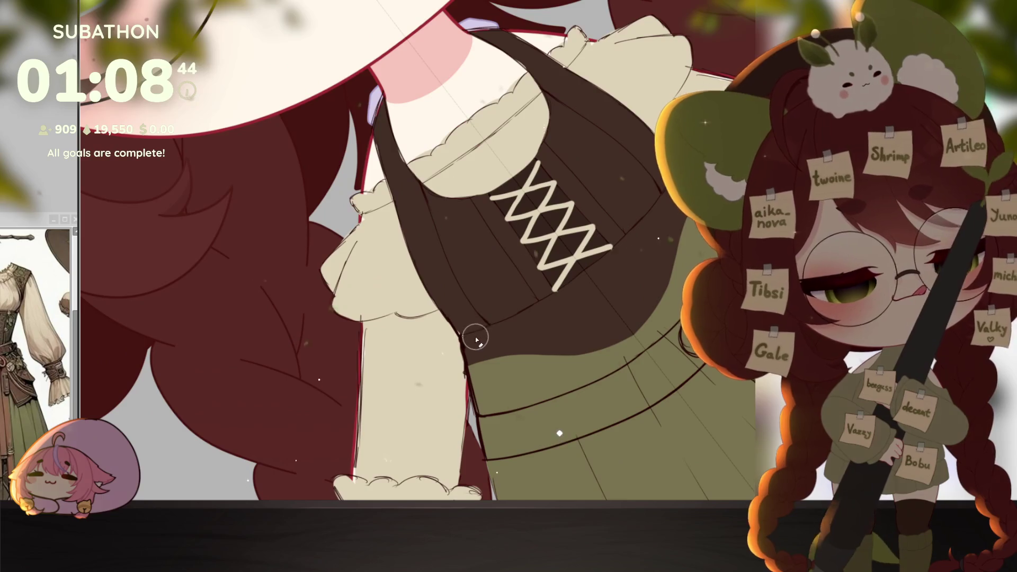
{"action": "mouse_move", "coordinate": [535, 308]}
{"action": "left_mouse_down"}
{"action": "mouse_move", "coordinate": [652, 434]}
{"action": "mouse_move", "coordinate": [643, 412]}
{"action": "left_mouse_up"}
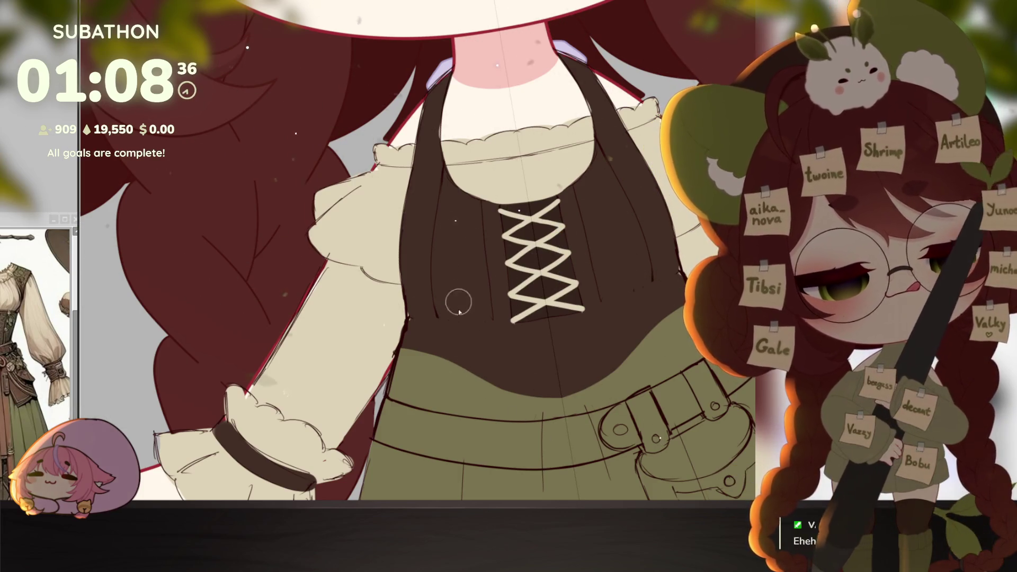
{"action": "left_click_drag", "start_coordinate": [459, 312], "coordinate": [578, 325]}
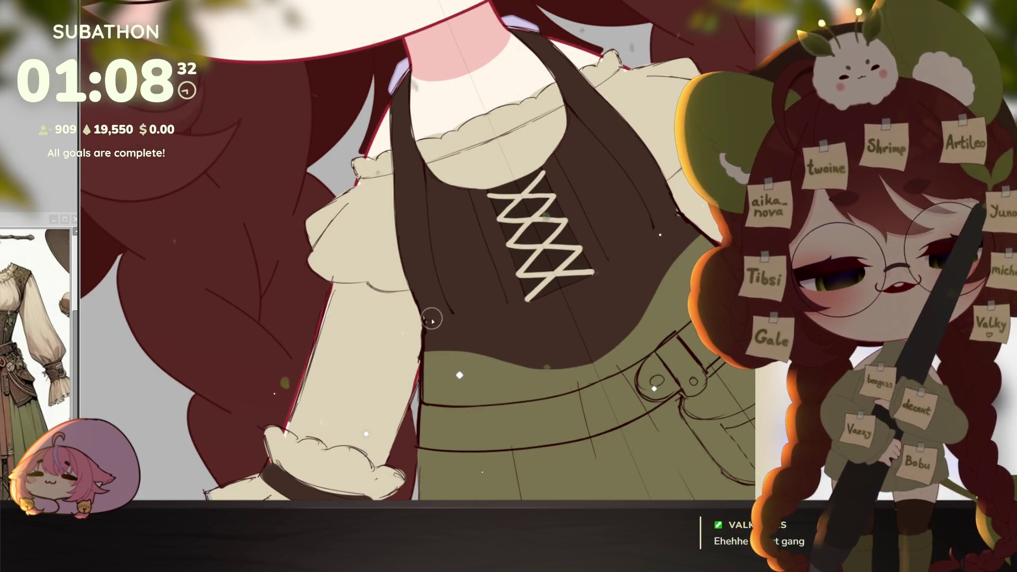
{"action": "left_click_drag", "start_coordinate": [545, 404], "coordinate": [577, 378]}
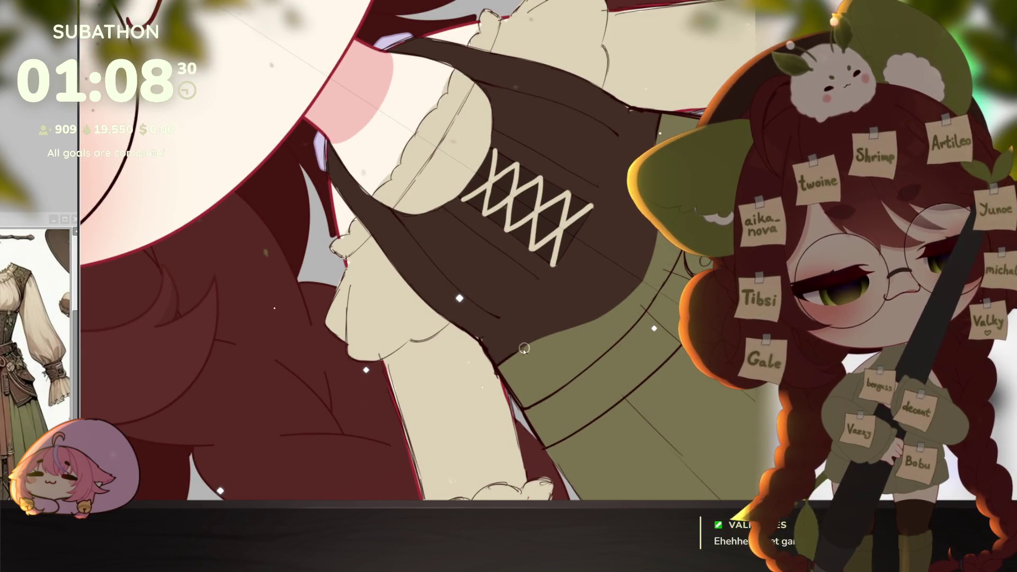
{"action": "left_click_drag", "start_coordinate": [560, 423], "coordinate": [477, 382]}
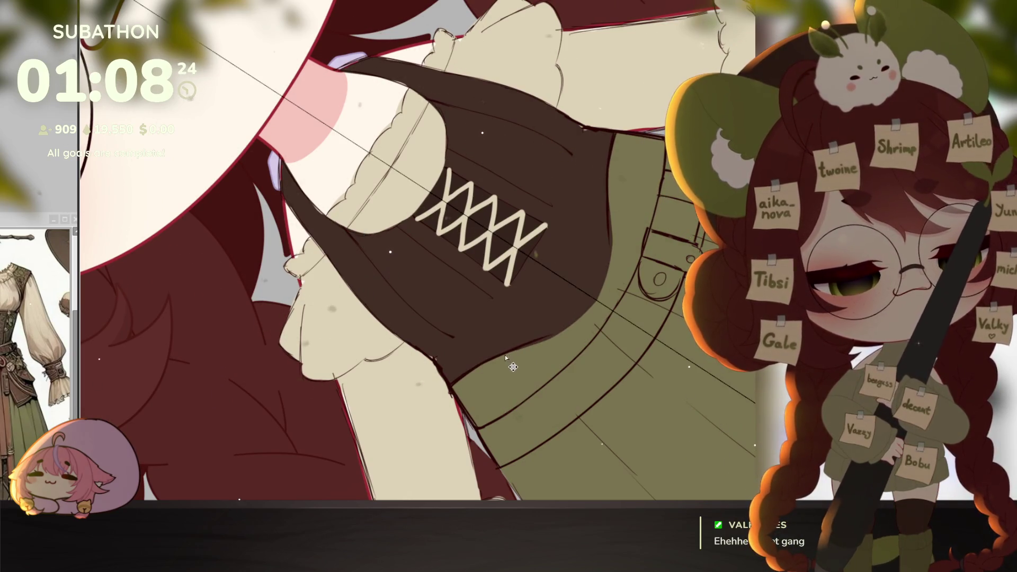
{"action": "key", "text": "ctrl+0"}
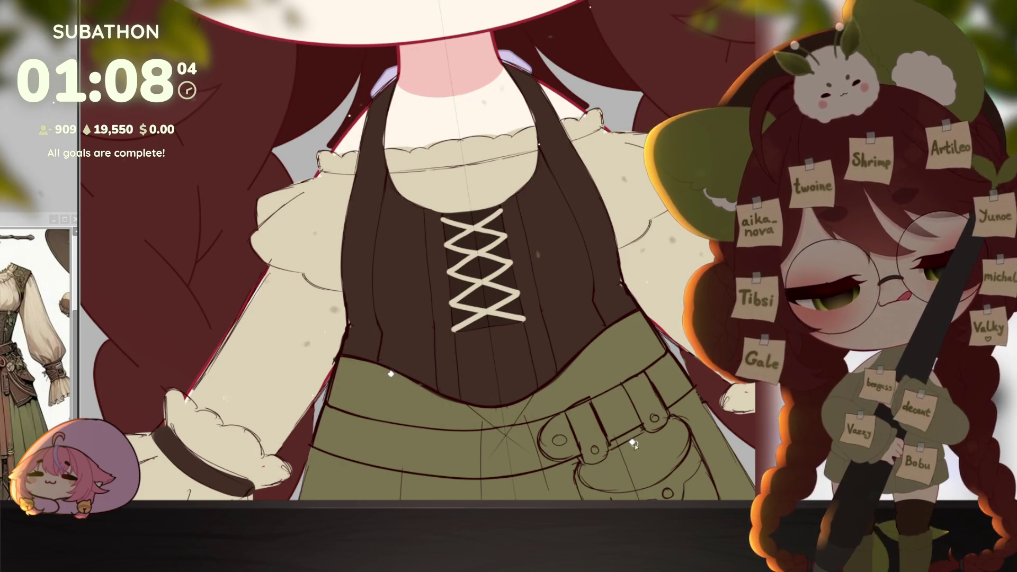
Add a dark line on the bodice, then try a shadow under the lacing and undo it.
{"action": "scroll", "coordinate": [635, 422], "scroll_direction": "down", "scroll_amount": 5}
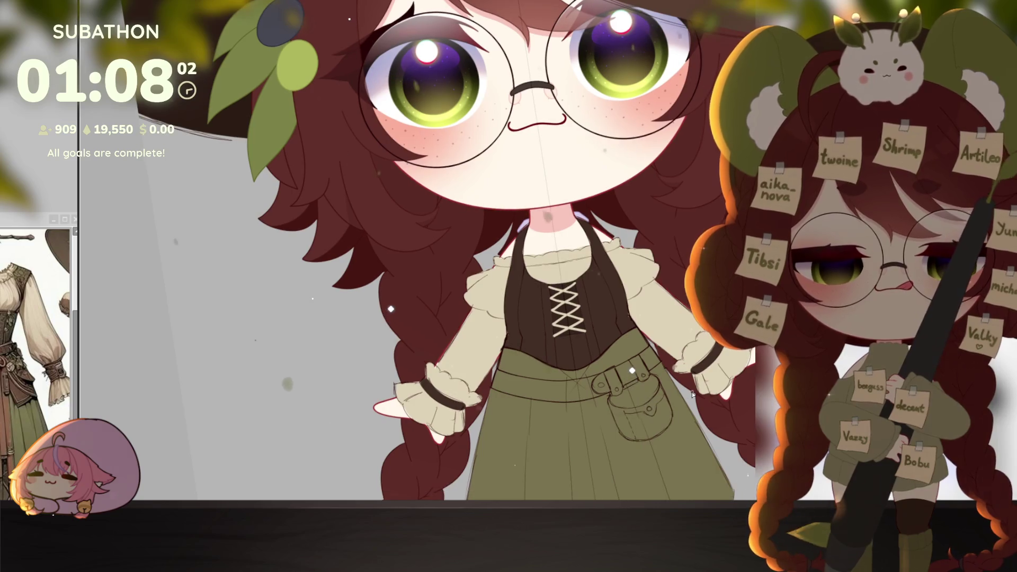
{"action": "scroll", "coordinate": [567, 336], "scroll_direction": "up", "scroll_amount": 5}
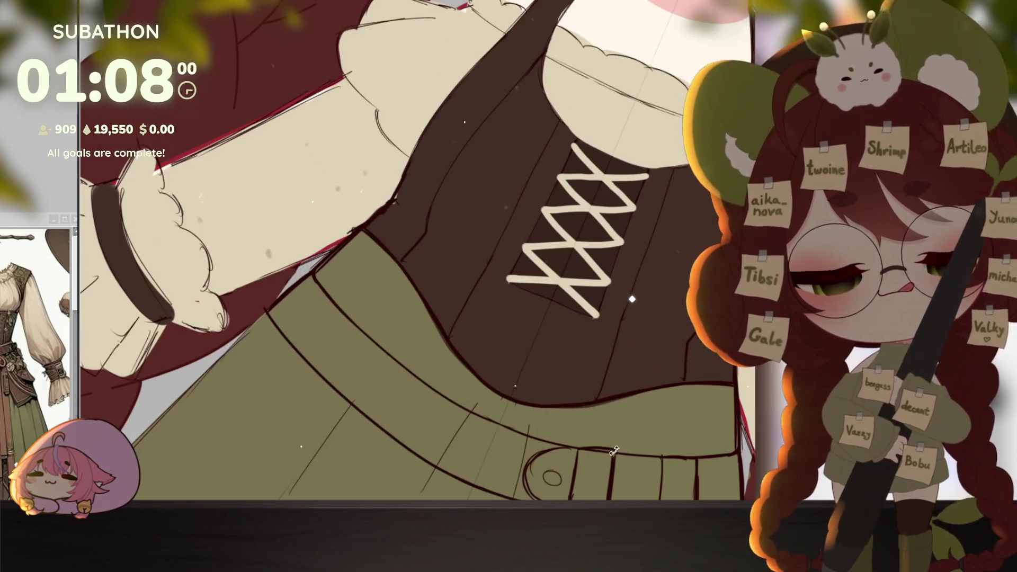
{"action": "left_click_drag", "start_coordinate": [476, 338], "coordinate": [512, 278]}
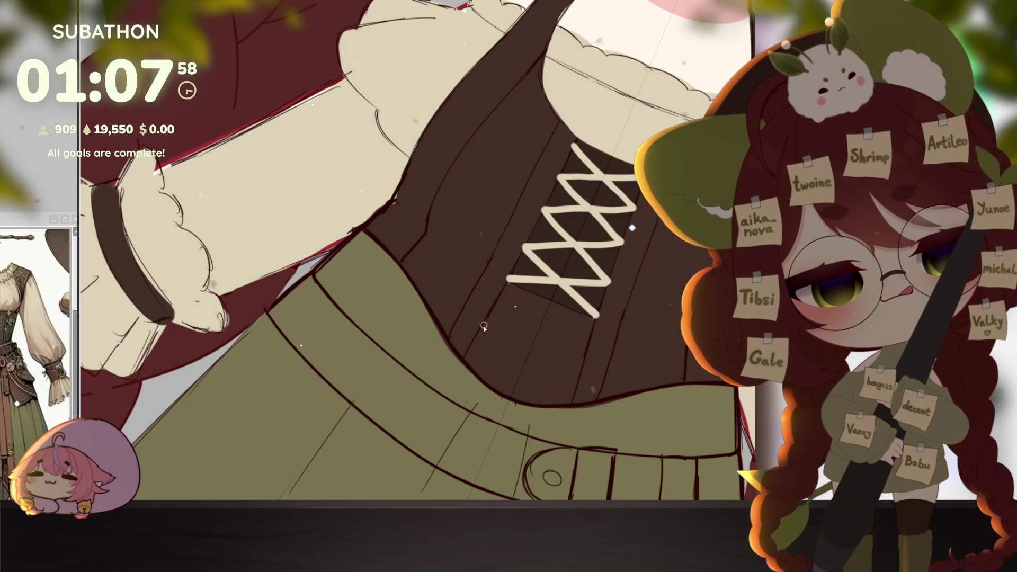
{"action": "scroll", "coordinate": [536, 273], "scroll_direction": "down", "scroll_amount": 4}
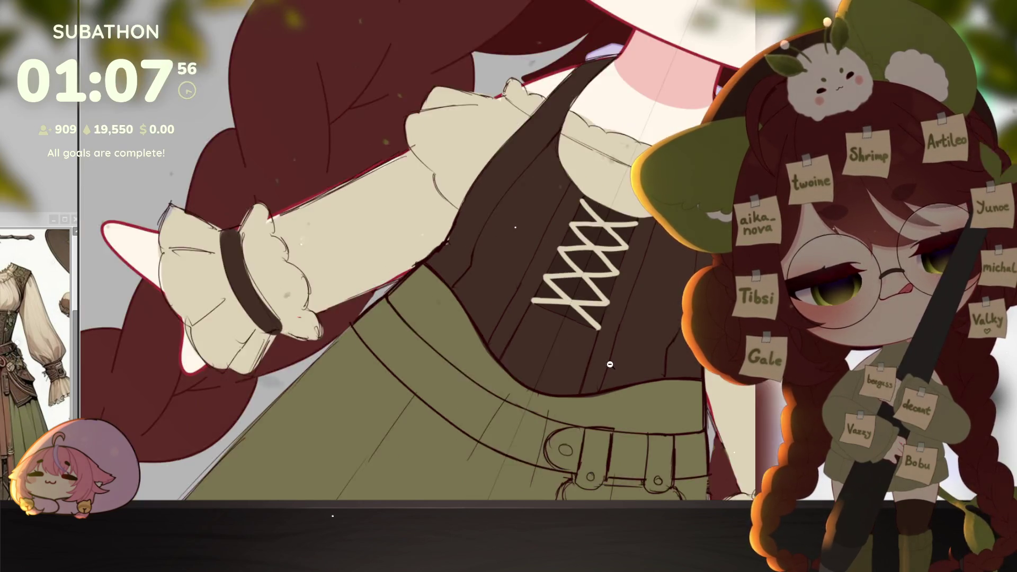
{"action": "scroll", "coordinate": [656, 411], "scroll_direction": "up", "scroll_amount": 2}
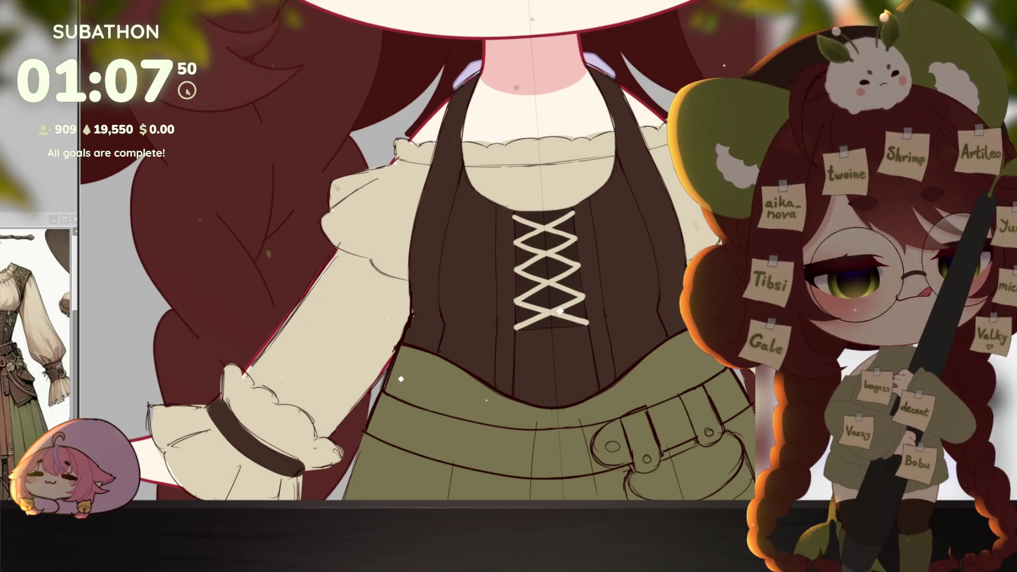
{"action": "scroll", "coordinate": [569, 295], "scroll_direction": "up", "scroll_amount": 2}
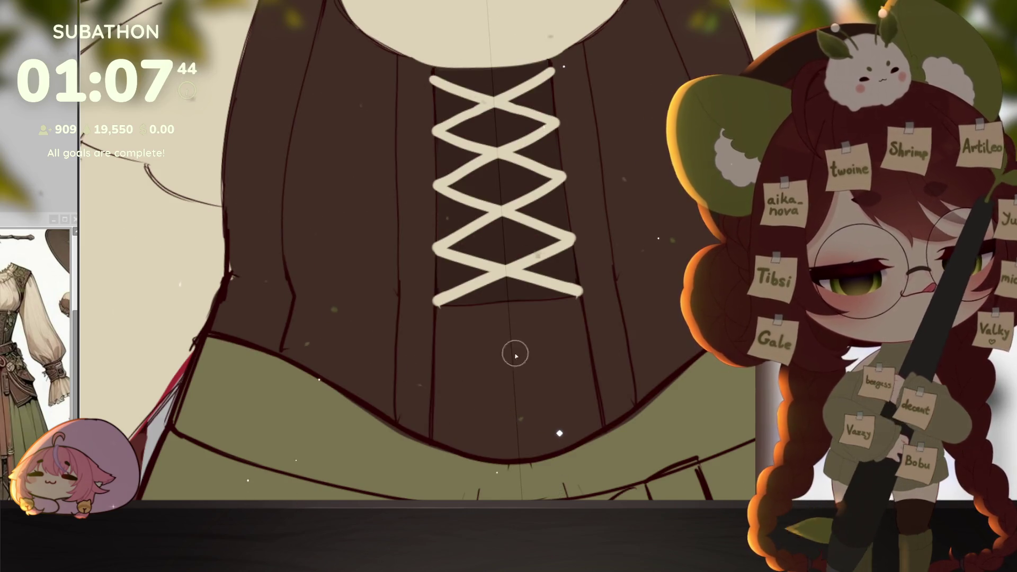
{"action": "left_click_drag", "start_coordinate": [443, 313], "coordinate": [551, 303]}
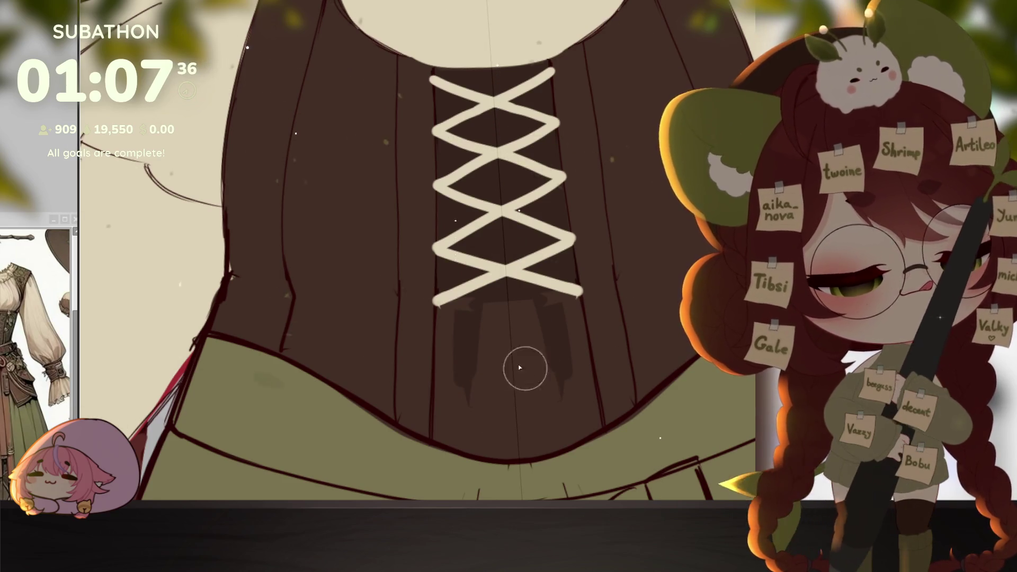
{"action": "mouse_move", "coordinate": [604, 401]}
{"action": "left_mouse_down"}
{"action": "mouse_move", "coordinate": [452, 318]}
{"action": "mouse_move", "coordinate": [448, 431]}
{"action": "left_mouse_up"}
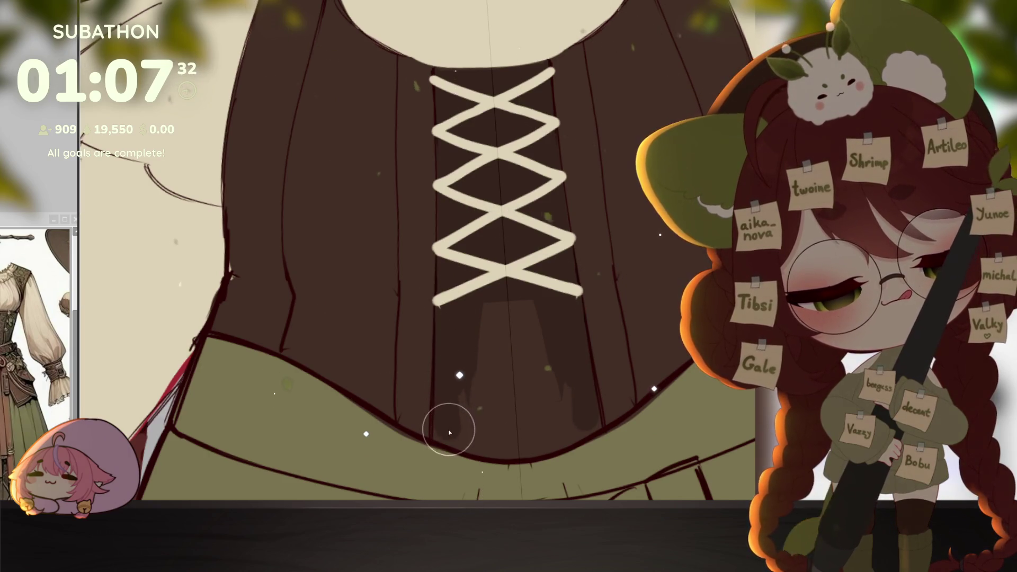
{"action": "key", "text": "ctrl+z"}
{"action": "key", "text": "ctrl+z"}
{"action": "key", "text": "ctrl+z"}
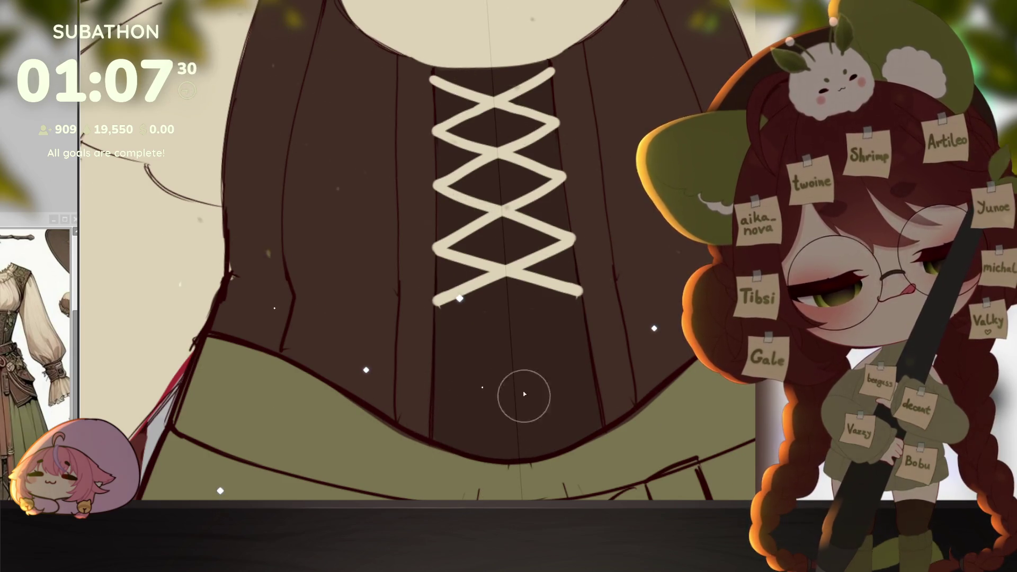
{"action": "scroll", "coordinate": [583, 387], "scroll_direction": "down", "scroll_amount": 5}
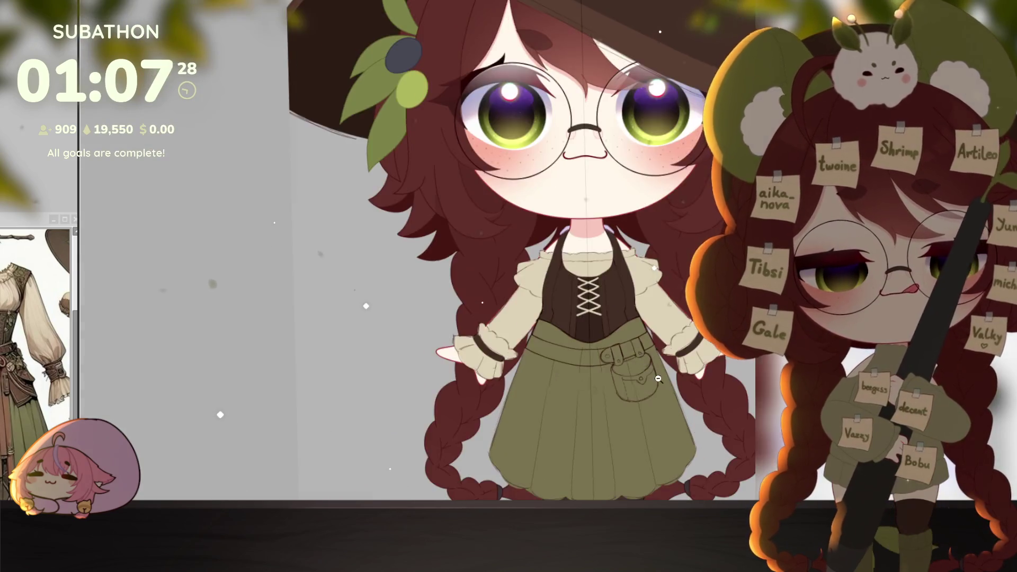
{"action": "scroll", "coordinate": [658, 379], "scroll_direction": "down", "scroll_amount": 3}
Add more cream lacing crossings below the existing lacing, reaching the bodice's lower-right edge.
{"action": "scroll", "coordinate": [649, 393], "scroll_direction": "up", "scroll_amount": 1}
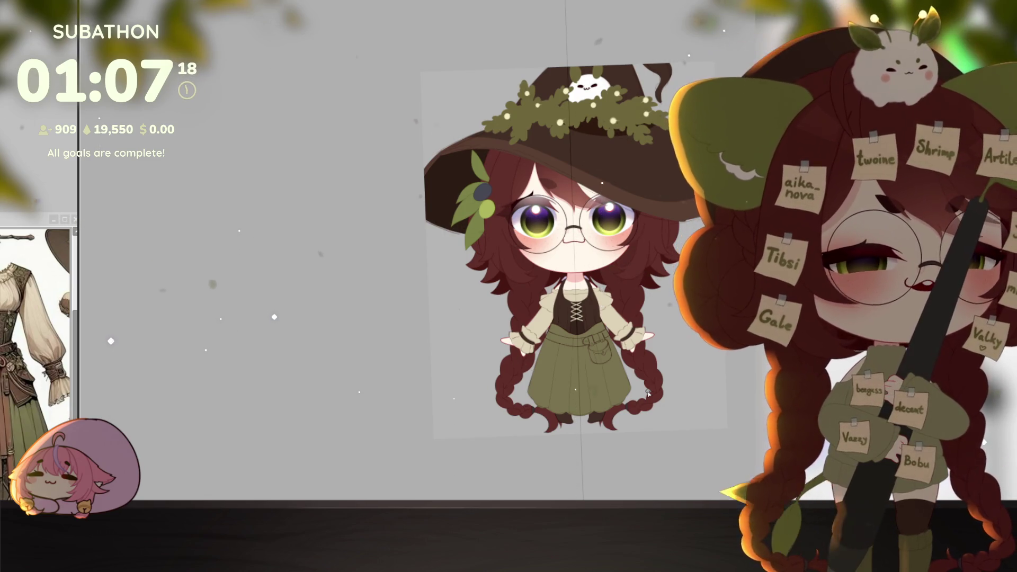
{"action": "mouse_move", "coordinate": [578, 356]}
{"action": "left_mouse_down"}
{"action": "mouse_move", "coordinate": [595, 408]}
{"action": "mouse_move", "coordinate": [584, 391]}
{"action": "left_mouse_up"}
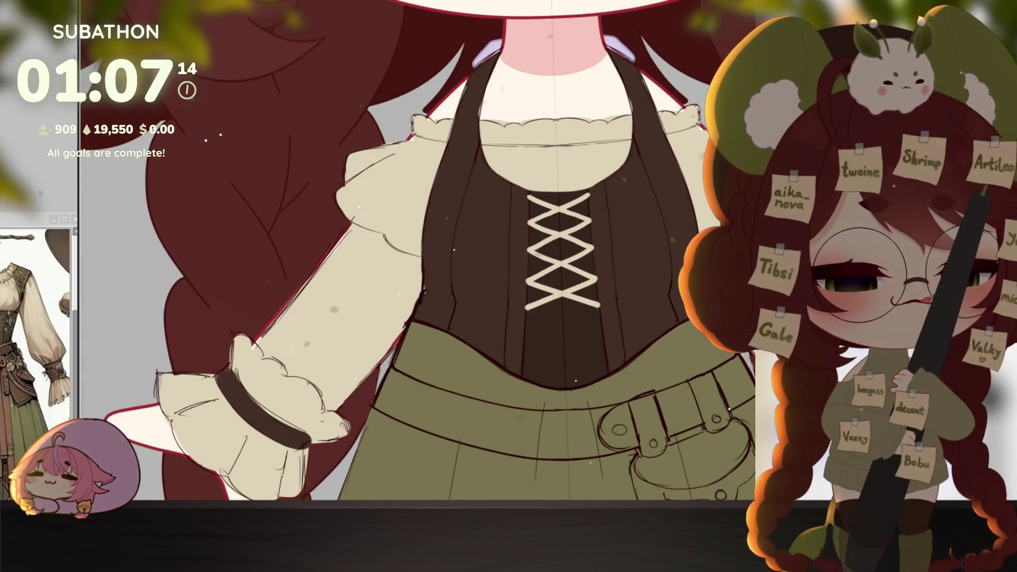
{"action": "scroll", "coordinate": [604, 313], "scroll_direction": "up", "scroll_amount": 3}
{"action": "scroll", "coordinate": [583, 318], "scroll_direction": "up", "scroll_amount": 2}
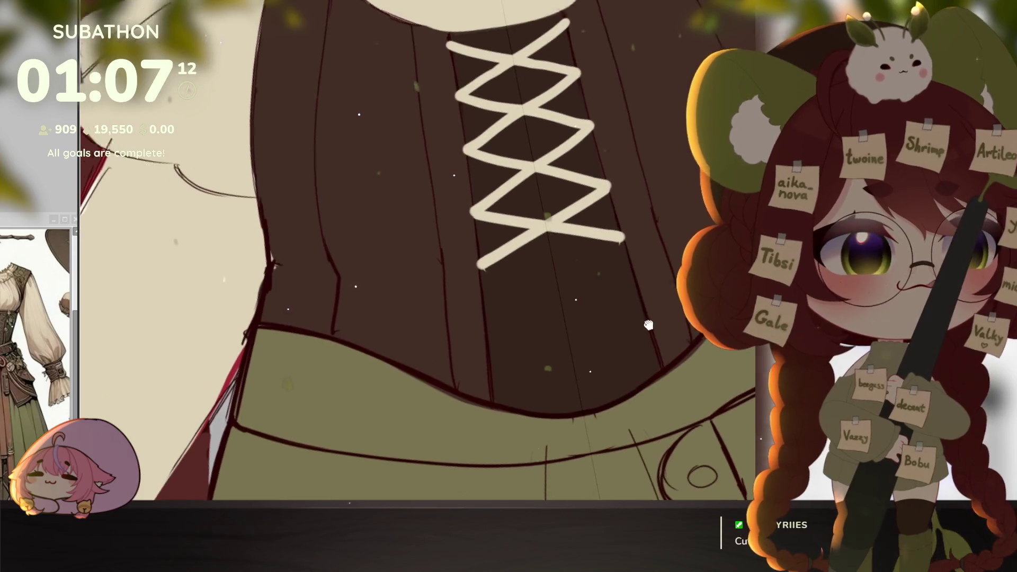
{"action": "left_click_drag", "start_coordinate": [482, 257], "coordinate": [625, 279]}
{"action": "key", "text": "ctrl+z"}
{"action": "left_click_drag", "start_coordinate": [482, 252], "coordinate": [638, 298]}
{"action": "left_click_drag", "start_coordinate": [495, 333], "coordinate": [636, 354]}
{"action": "key", "text": "ctrl+z"}
{"action": "left_click_drag", "start_coordinate": [492, 336], "coordinate": [656, 359]}
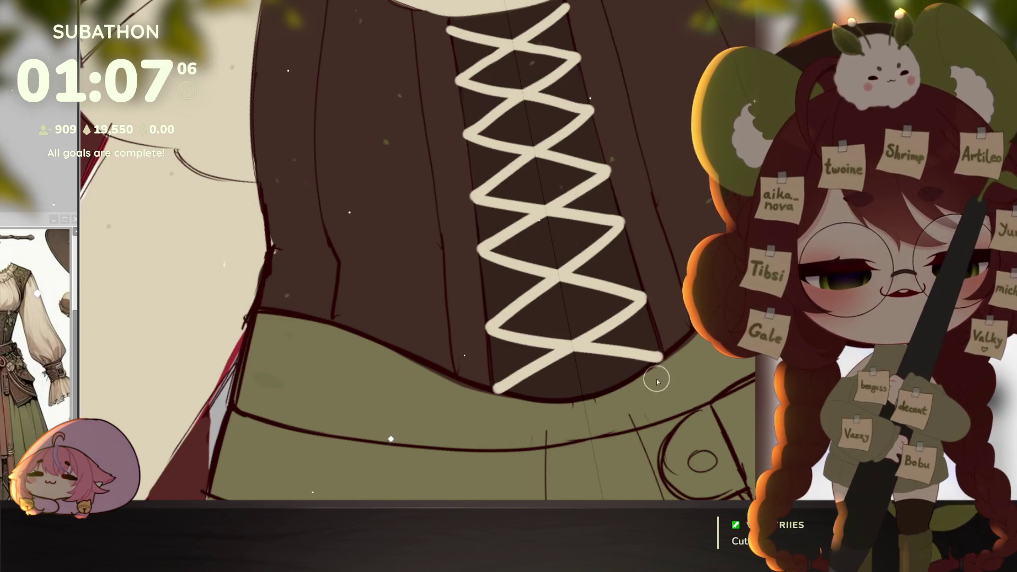
{"action": "scroll", "coordinate": [657, 381], "scroll_direction": "down", "scroll_amount": 5}
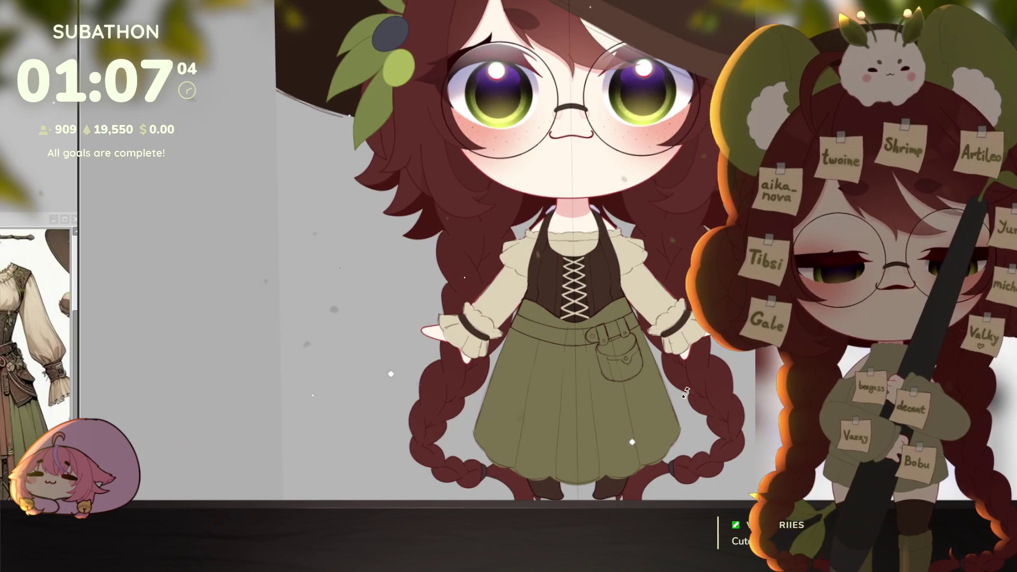
{"action": "left_click_drag", "start_coordinate": [687, 392], "coordinate": [666, 414]}
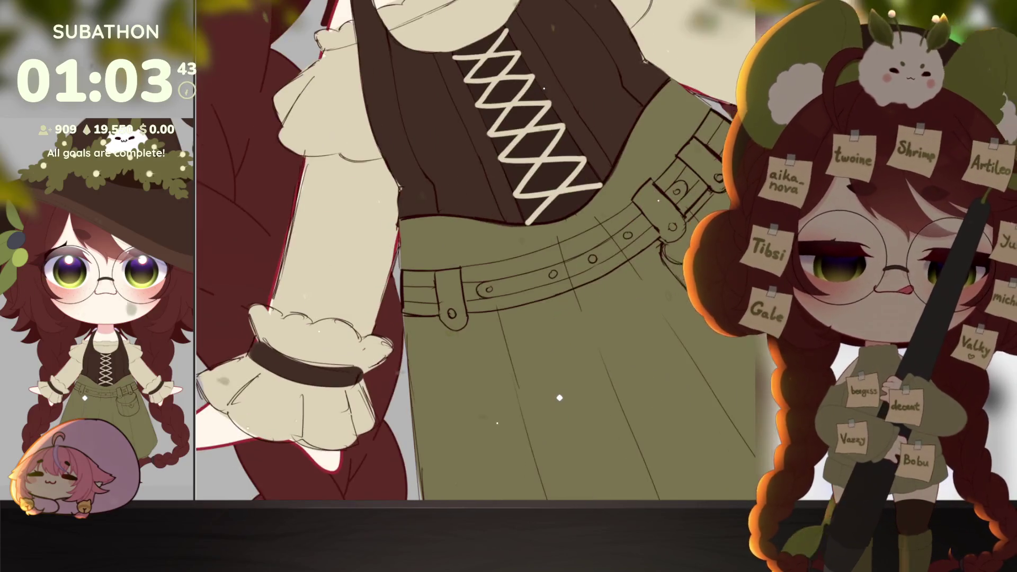
Erase the belt's hole circles and start sketching the new belt lines on the skirt.
{"action": "left_click_drag", "start_coordinate": [487, 289], "coordinate": [634, 233]}
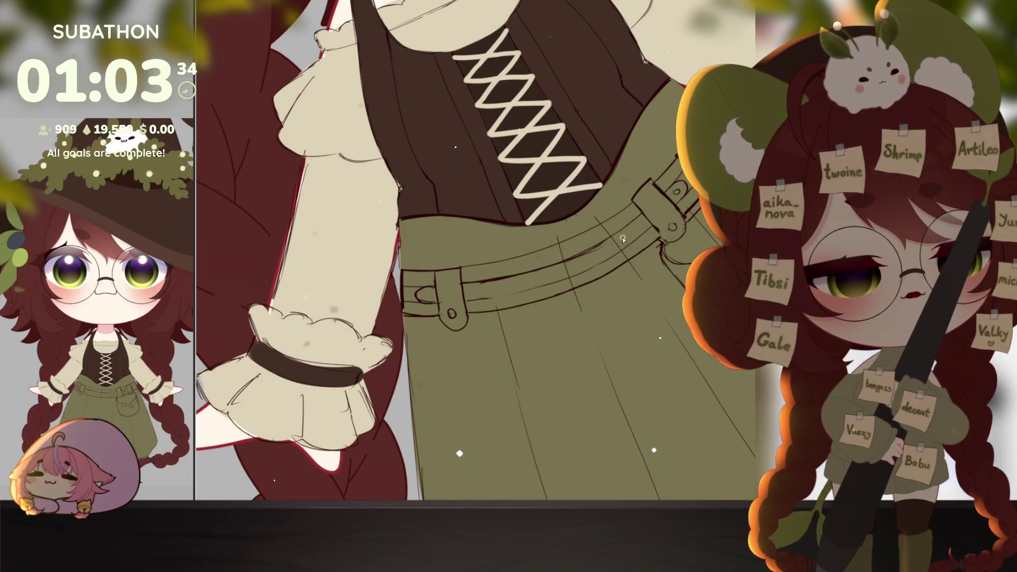
{"action": "scroll", "coordinate": [695, 326], "scroll_direction": "down", "scroll_amount": 5}
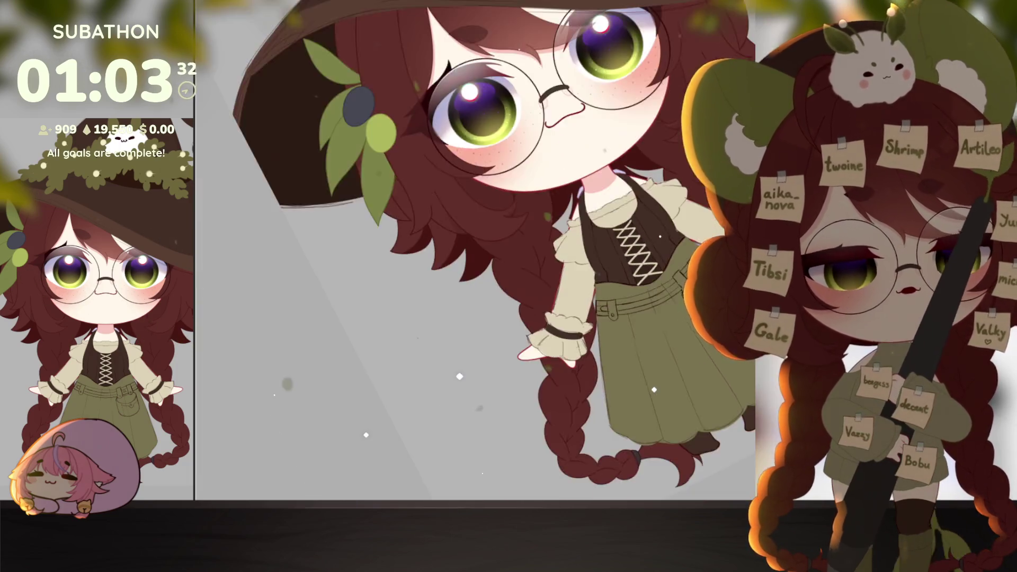
{"action": "scroll", "coordinate": [689, 307], "scroll_direction": "up", "scroll_amount": 5}
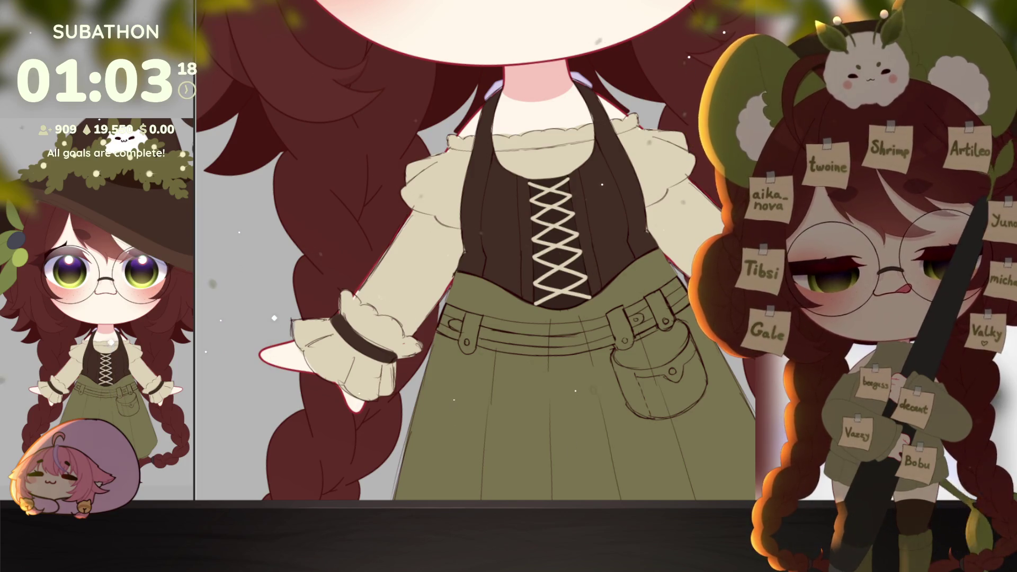
{"action": "left_click", "coordinate": [480, 307]}
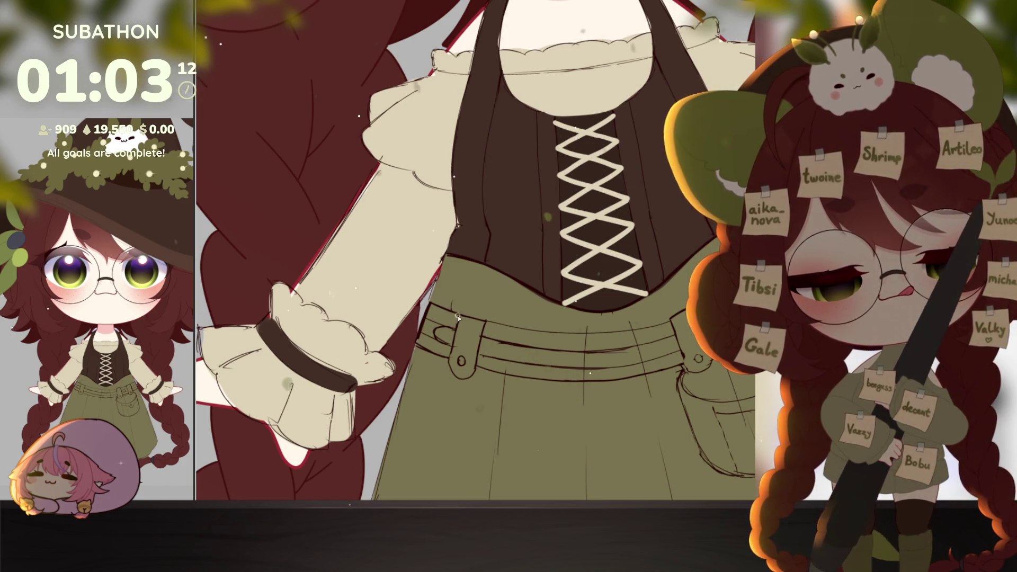
{"action": "left_click_drag", "start_coordinate": [461, 294], "coordinate": [457, 312]}
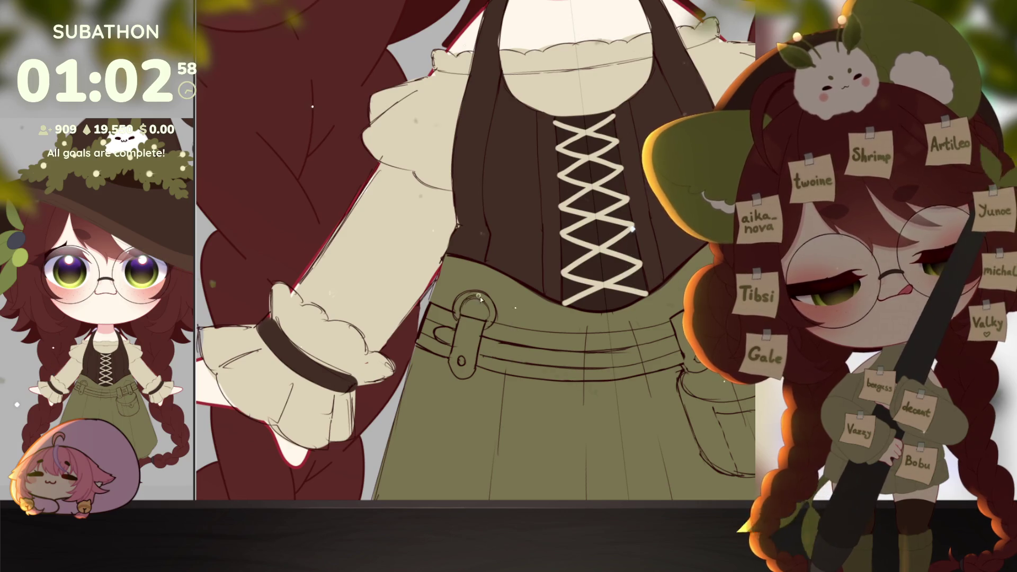
Pan, tilt and zoom out the view to see the whole character's dress.
{"action": "left_click_drag", "start_coordinate": [611, 429], "coordinate": [660, 380]}
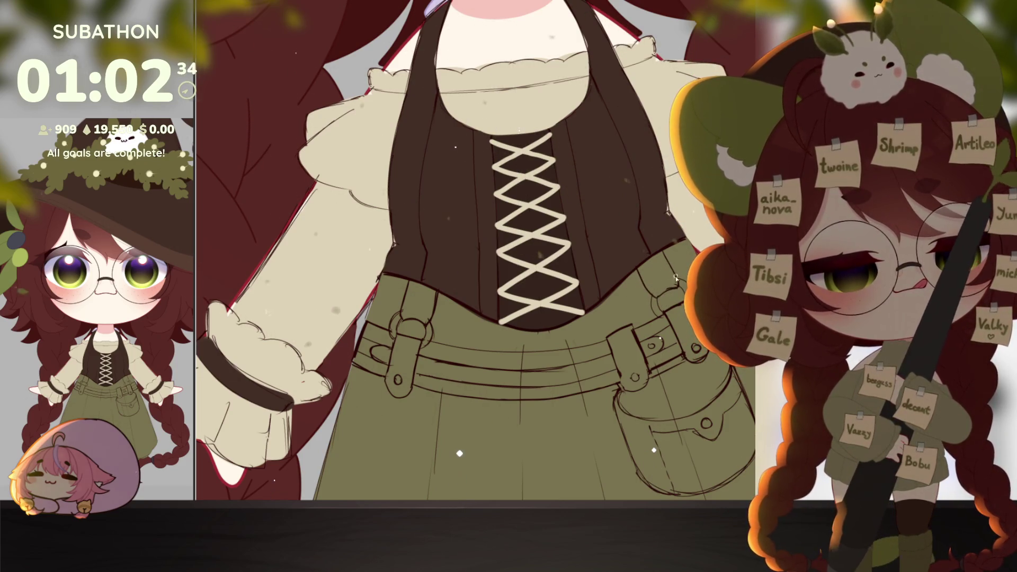
{"action": "scroll", "coordinate": [675, 277], "scroll_direction": "down", "scroll_amount": 5}
{"action": "left_click_drag", "start_coordinate": [730, 358], "coordinate": [703, 369]}
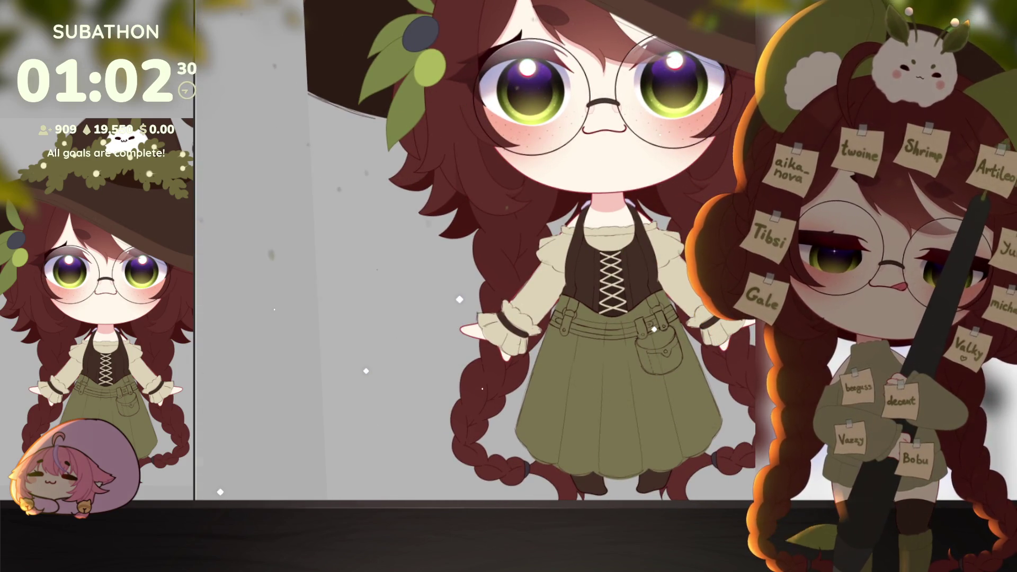
{"action": "scroll", "coordinate": [660, 242], "scroll_direction": "up", "scroll_amount": 3}
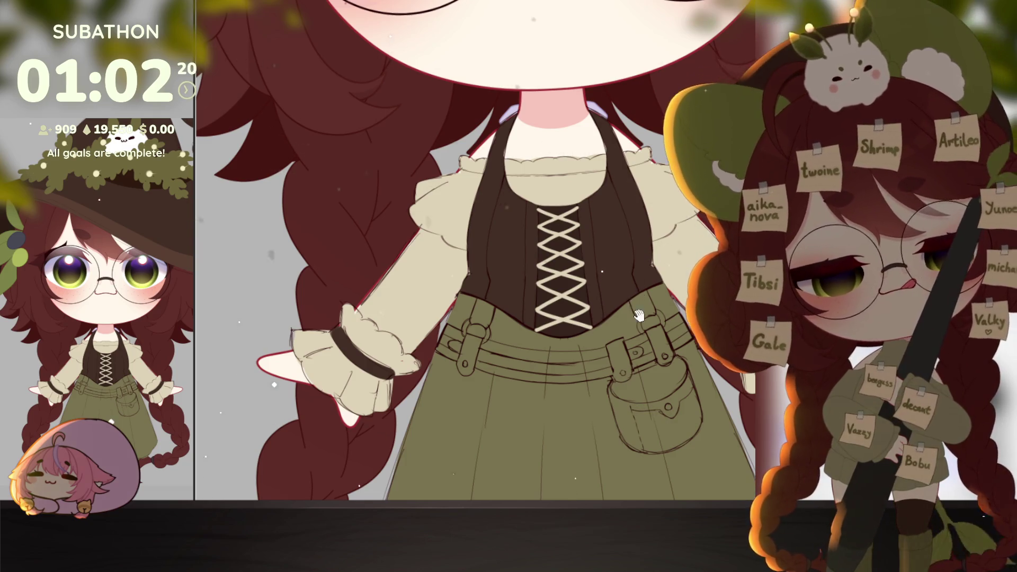
{"action": "scroll", "coordinate": [669, 265], "scroll_direction": "up", "scroll_amount": 2}
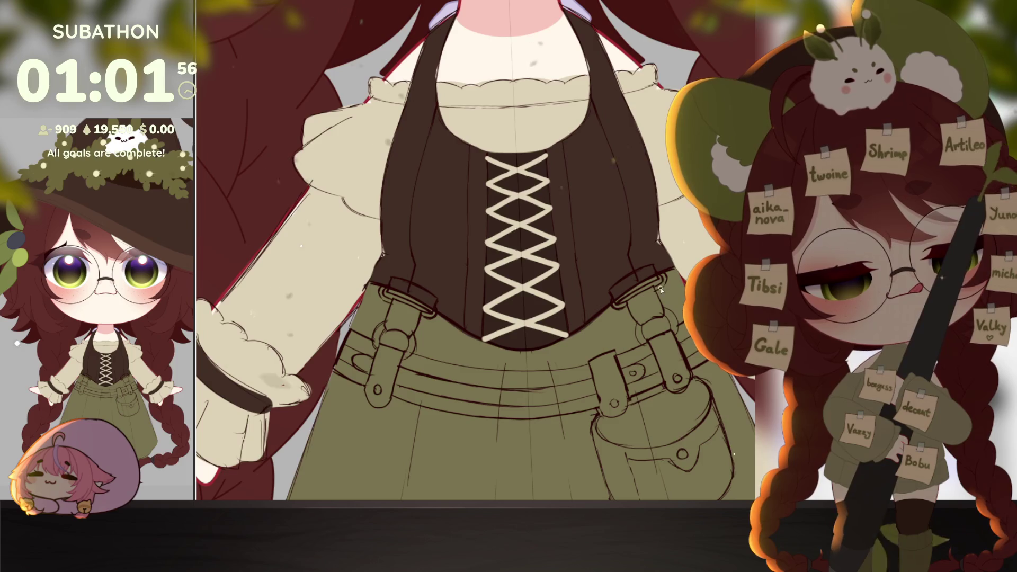
{"action": "scroll", "coordinate": [680, 313], "scroll_direction": "down", "scroll_amount": 4}
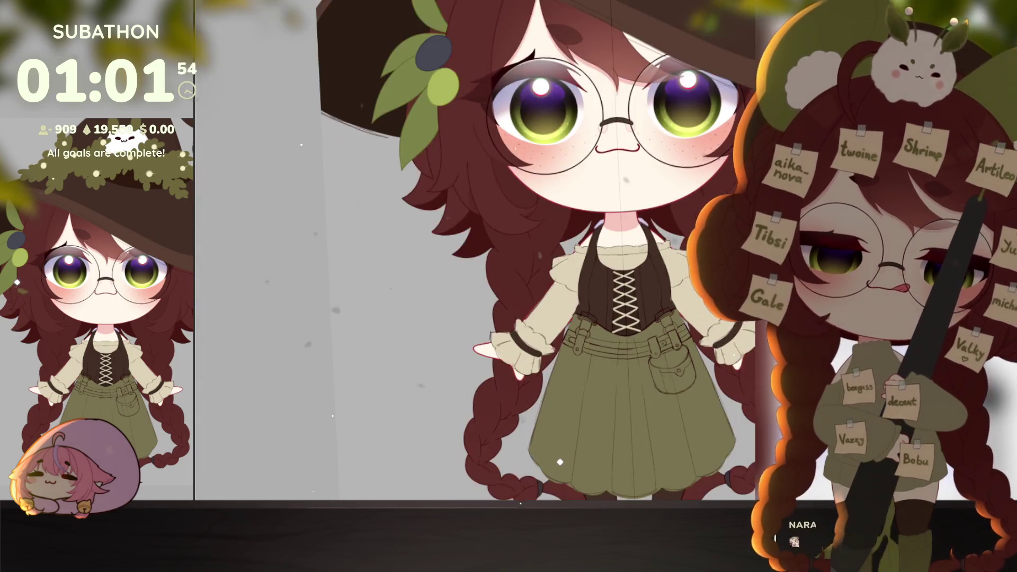
Pan and zoom the view up over the bodice and its side straps.
{"action": "scroll", "coordinate": [681, 333], "scroll_direction": "up", "scroll_amount": 2}
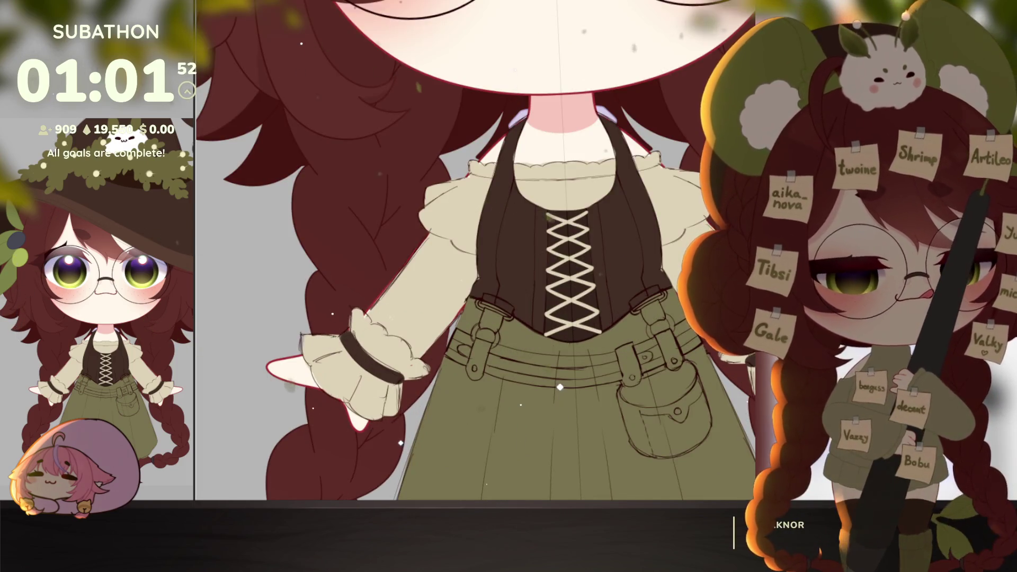
{"action": "scroll", "coordinate": [656, 312], "scroll_direction": "up", "scroll_amount": 2}
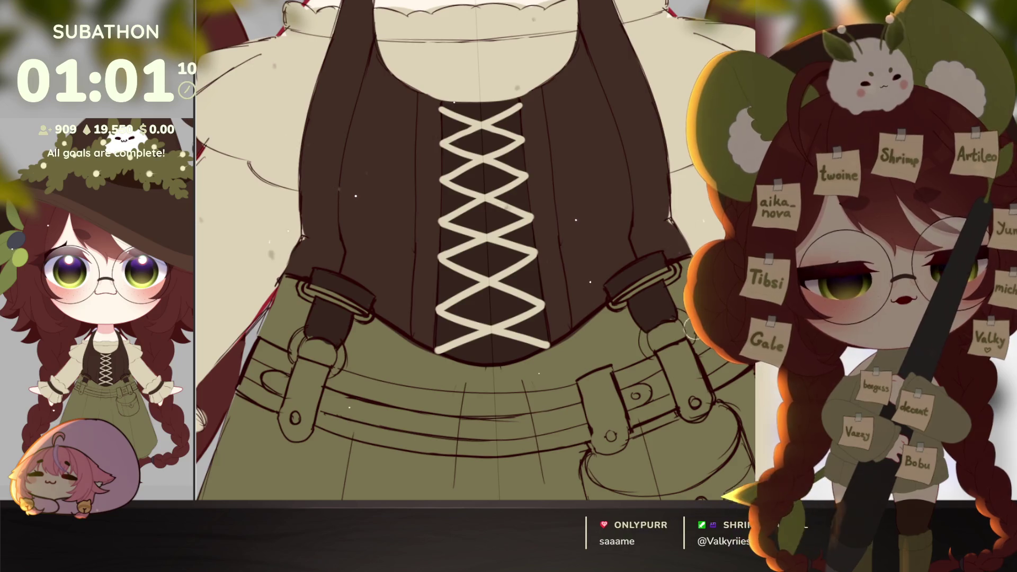
{"action": "left_click_drag", "start_coordinate": [667, 399], "coordinate": [673, 369]}
{"action": "scroll", "coordinate": [685, 384], "scroll_direction": "down", "scroll_amount": 10}
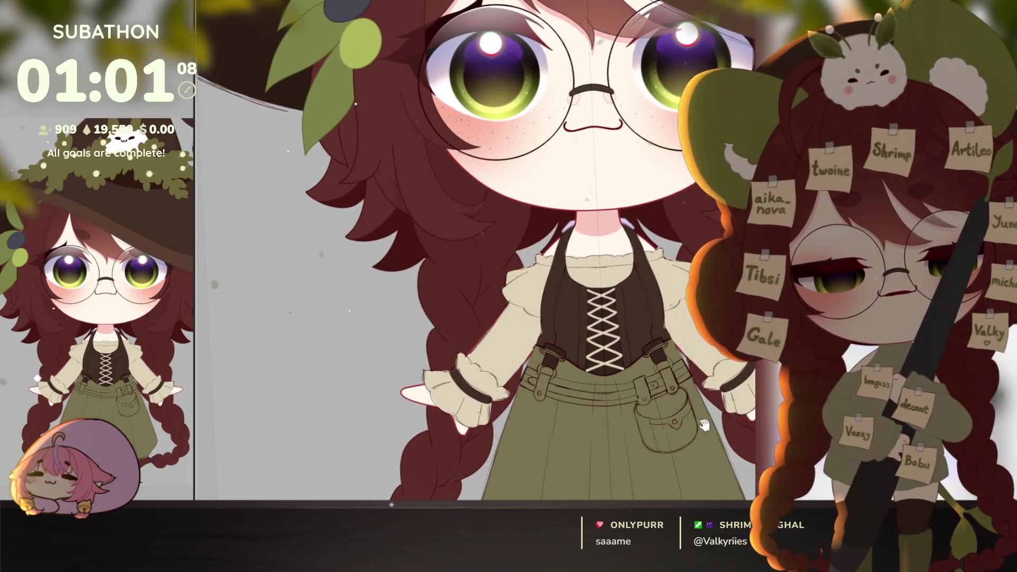
Sketch the belt's upper edge lines across the skirt and fill the belt band dark brown.
{"action": "scroll", "coordinate": [699, 417], "scroll_direction": "up", "scroll_amount": 10}
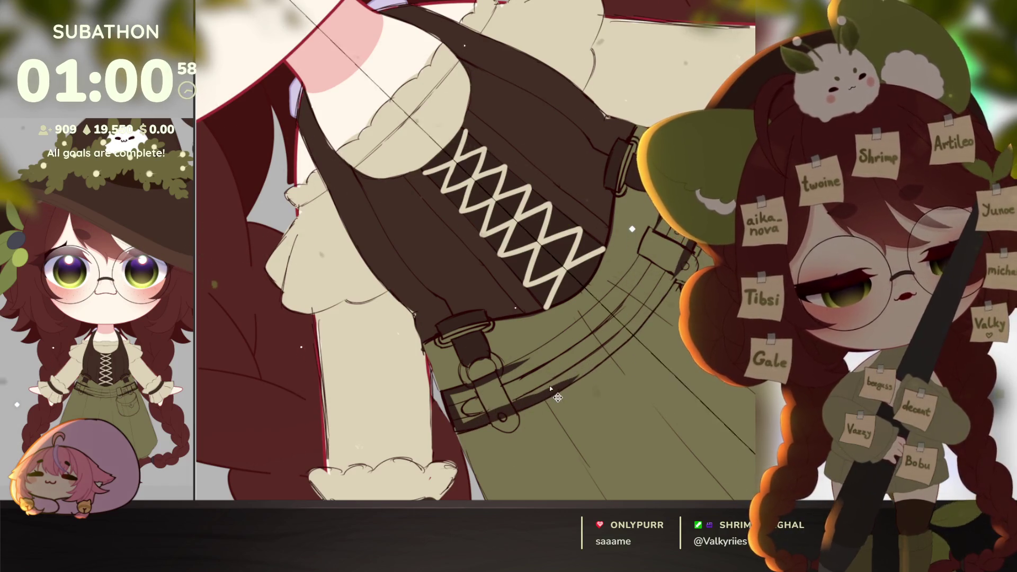
{"action": "left_click_drag", "start_coordinate": [582, 370], "coordinate": [614, 340]}
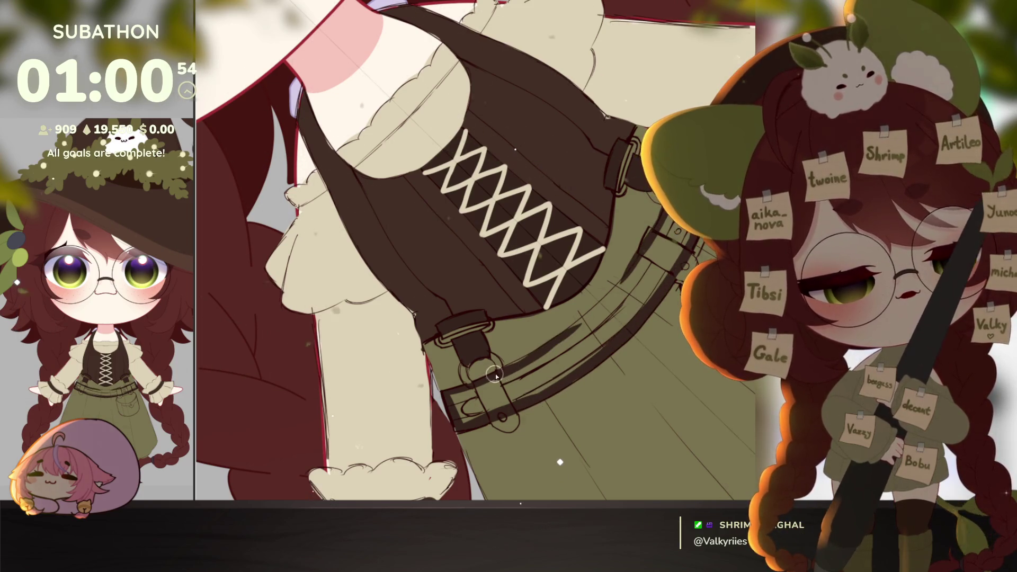
{"action": "left_click_drag", "start_coordinate": [536, 351], "coordinate": [604, 297]}
{"action": "mouse_move", "coordinate": [571, 333]}
{"action": "left_mouse_down"}
{"action": "mouse_move", "coordinate": [640, 272]}
{"action": "mouse_move", "coordinate": [647, 374]}
{"action": "left_mouse_up"}
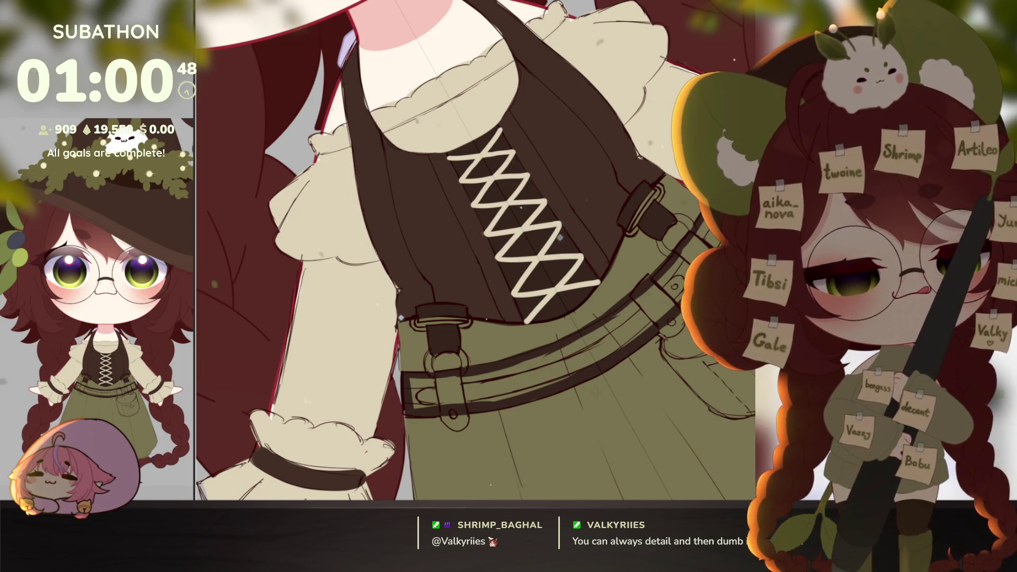
{"action": "left_click", "coordinate": [530, 366]}
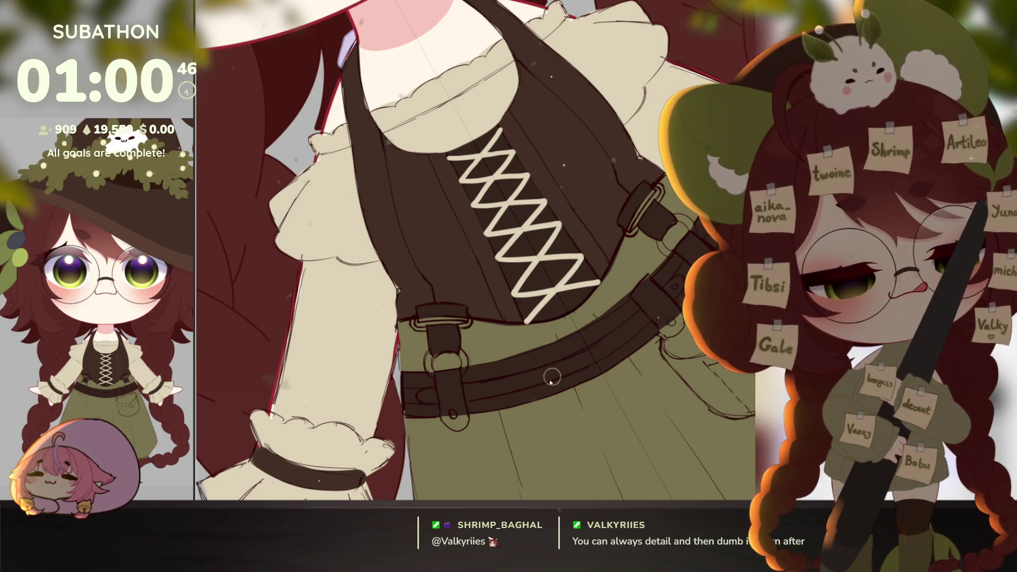
Tilt the canvas diagonally, straighten it again, and zoom out to the whole character.
{"action": "left_click_drag", "start_coordinate": [669, 294], "coordinate": [442, 484]}
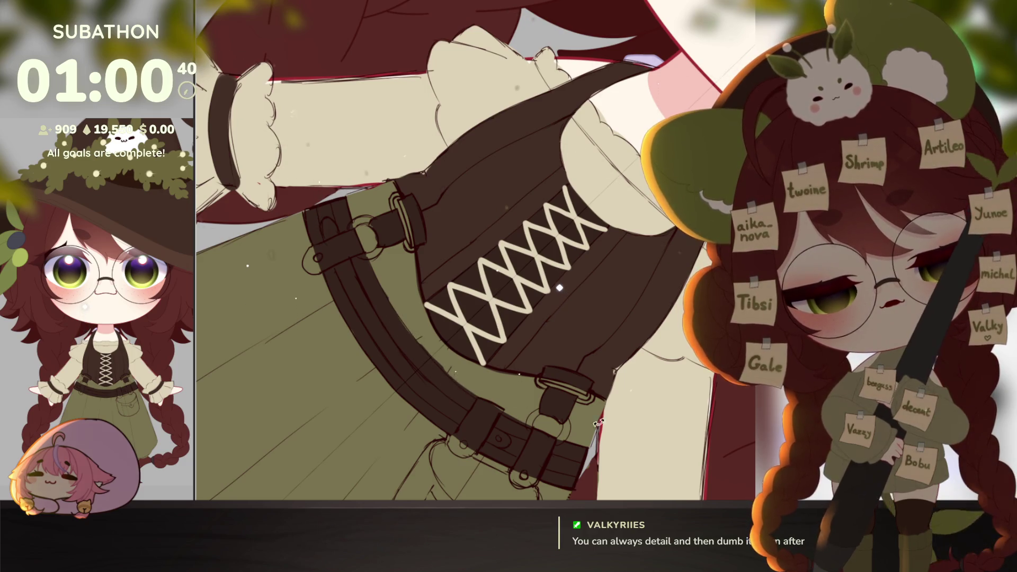
{"action": "left_click_drag", "start_coordinate": [599, 423], "coordinate": [670, 298]}
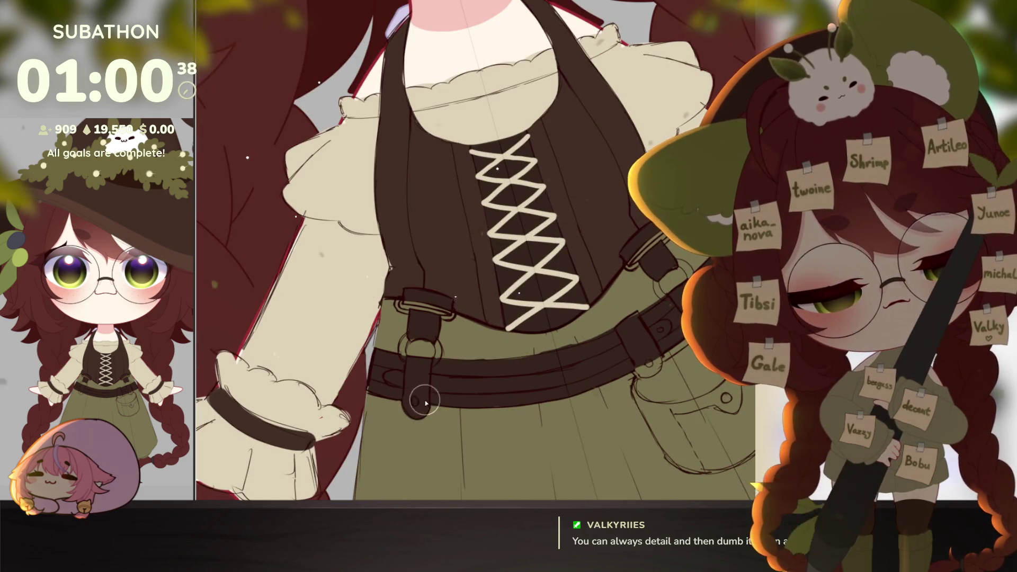
{"action": "left_click_drag", "start_coordinate": [642, 406], "coordinate": [575, 357]}
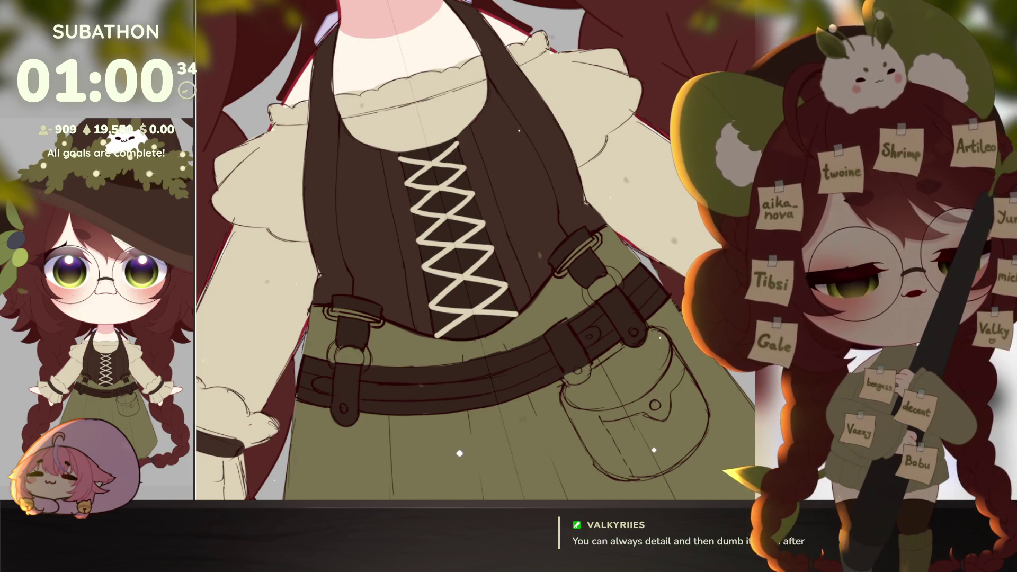
{"action": "left_click", "coordinate": [651, 368]}
{"action": "left_click", "coordinate": [668, 379]}
{"action": "left_click", "coordinate": [689, 392]}
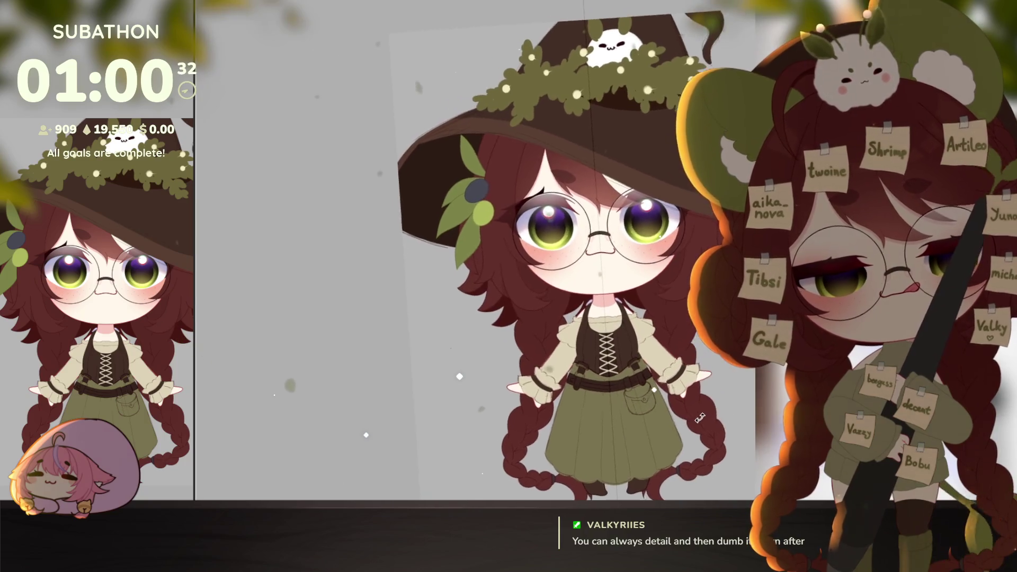
Outline the pouch's left edge and fill the pouch dark brown.
{"action": "scroll", "coordinate": [689, 400], "scroll_direction": "up", "scroll_amount": 5}
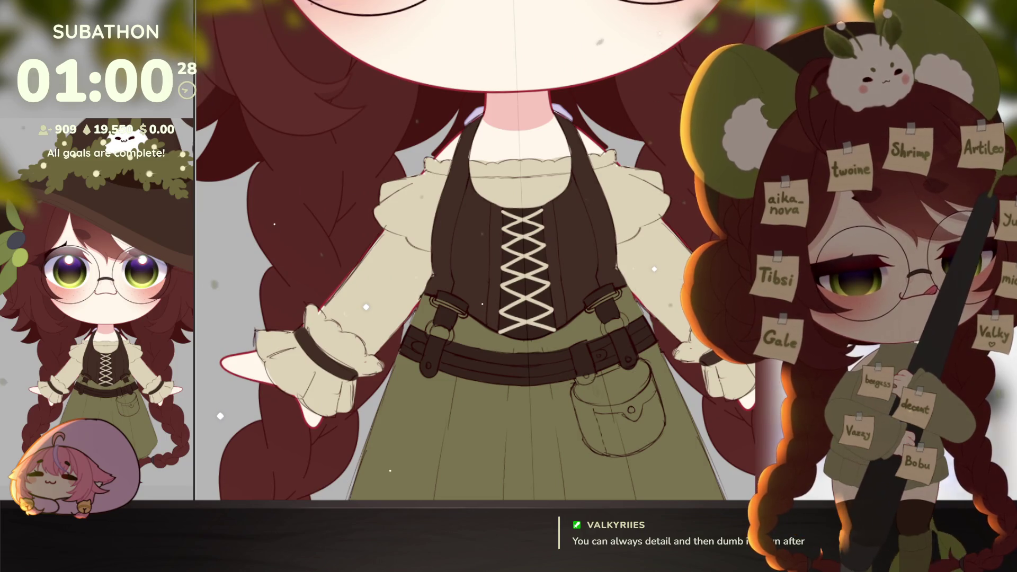
{"action": "scroll", "coordinate": [667, 469], "scroll_direction": "up", "scroll_amount": 2}
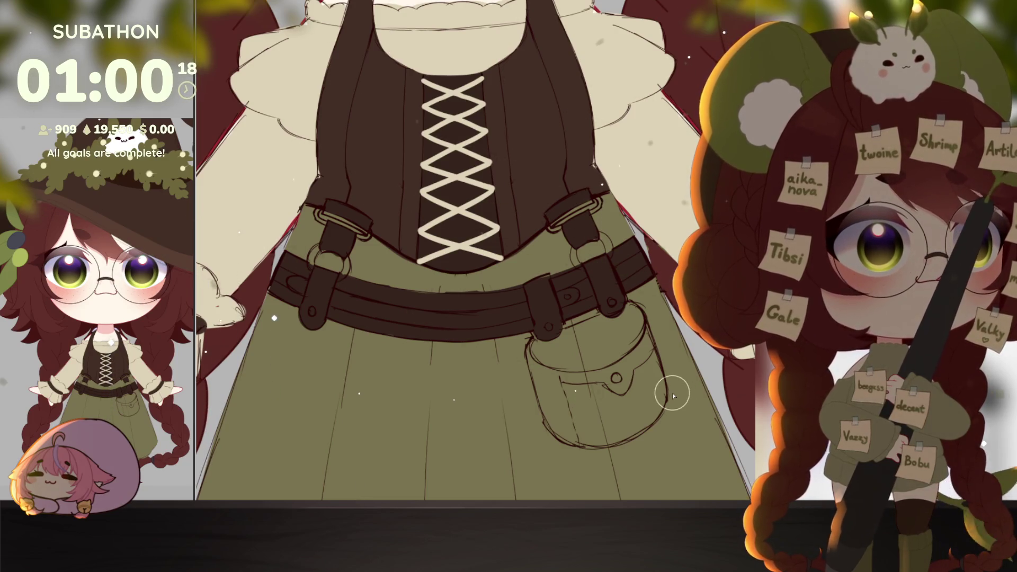
{"action": "left_click_drag", "start_coordinate": [647, 402], "coordinate": [580, 357]}
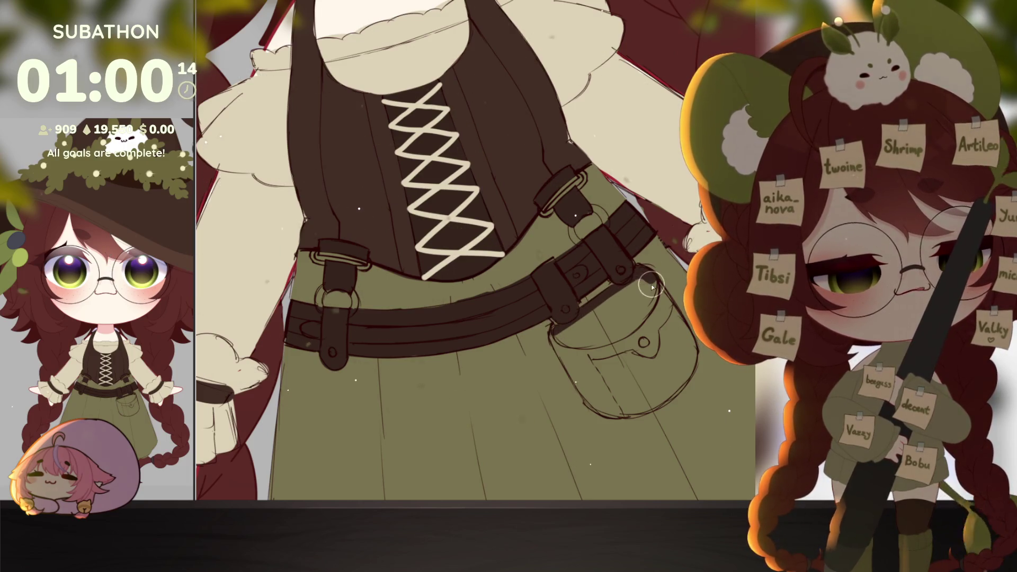
{"action": "mouse_move", "coordinate": [556, 330]}
{"action": "left_mouse_down"}
{"action": "mouse_move", "coordinate": [575, 369]}
{"action": "mouse_move", "coordinate": [551, 339]}
{"action": "mouse_move", "coordinate": [588, 398]}
{"action": "mouse_move", "coordinate": [642, 395]}
{"action": "left_mouse_up"}
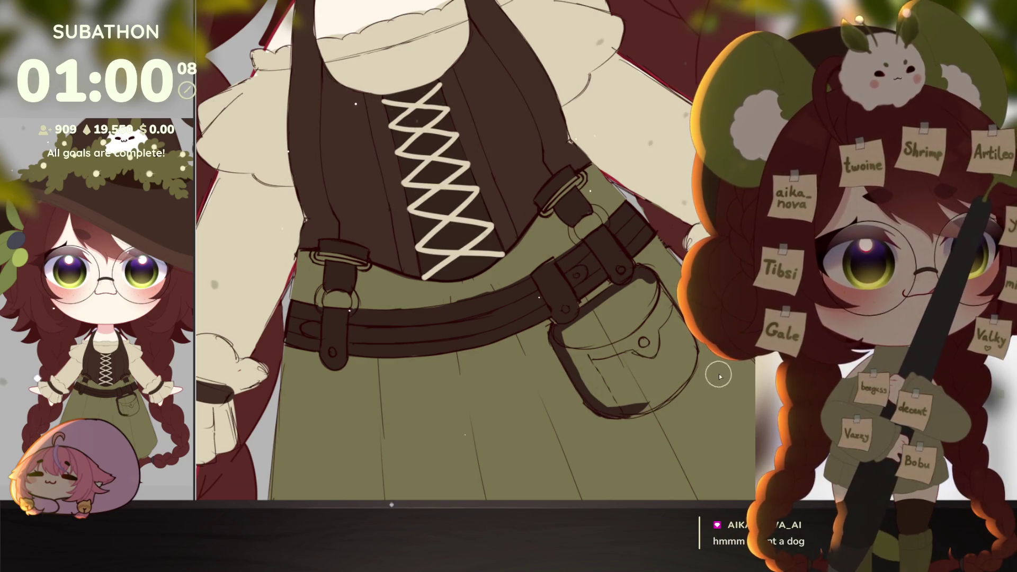
{"action": "left_click_drag", "start_coordinate": [724, 365], "coordinate": [711, 391]}
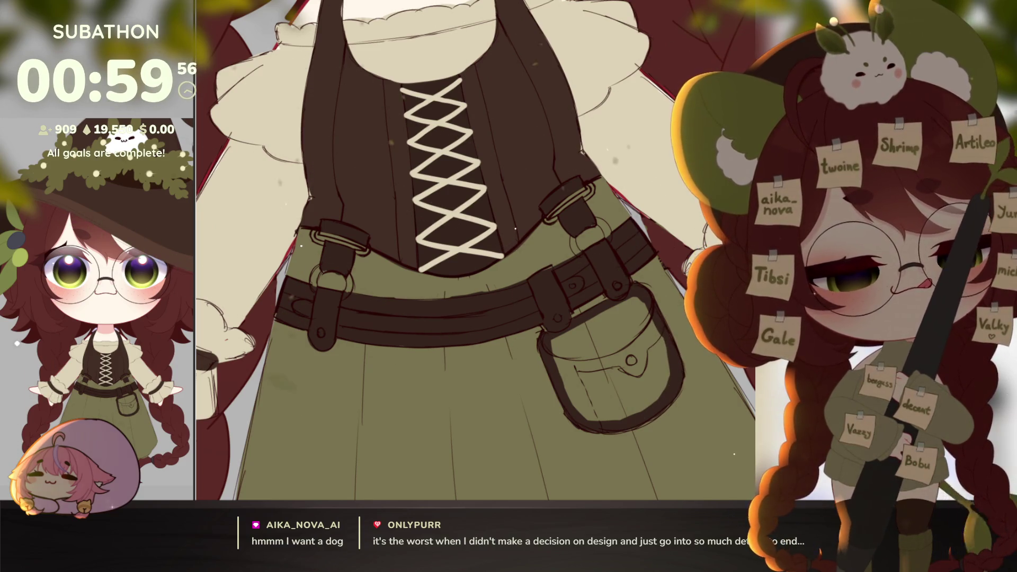
{"action": "left_click", "coordinate": [610, 392]}
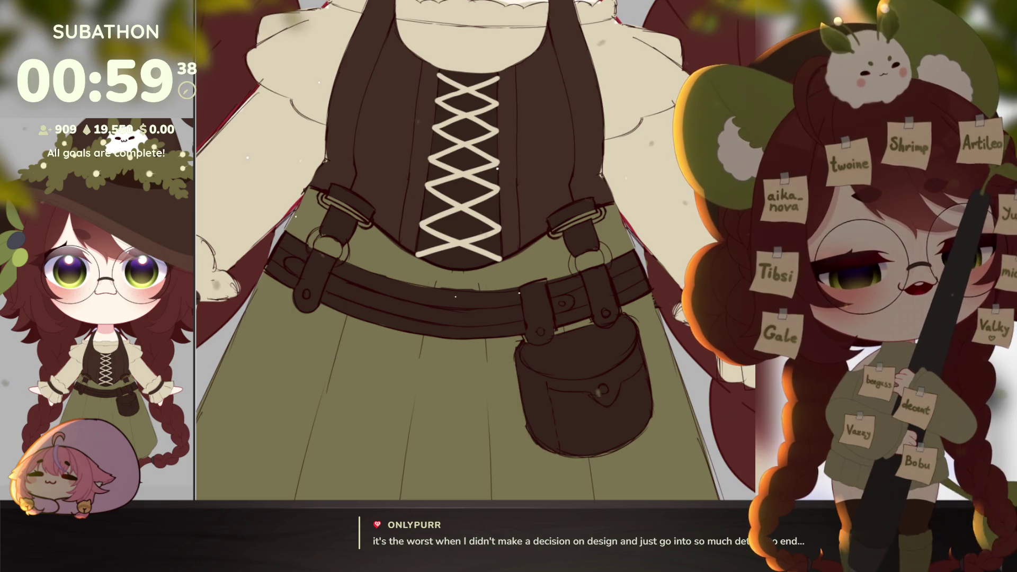
Try dark shading over the belt and pouch, then undo it.
{"action": "key", "text": "minus"}
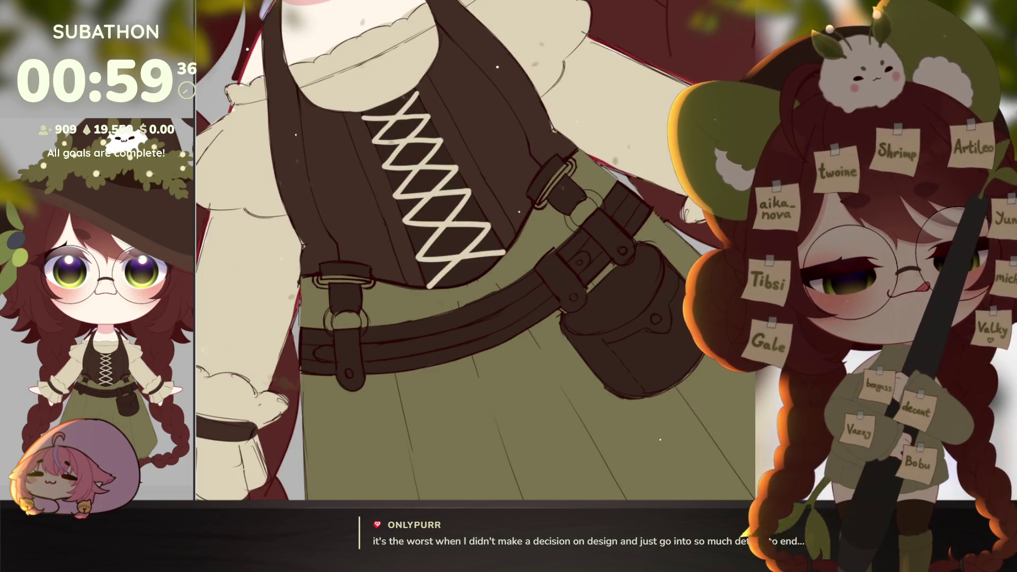
{"action": "mouse_move", "coordinate": [576, 318]}
{"action": "left_mouse_down"}
{"action": "mouse_move", "coordinate": [579, 302]}
{"action": "mouse_move", "coordinate": [618, 276]}
{"action": "mouse_move", "coordinate": [580, 321]}
{"action": "mouse_move", "coordinate": [597, 323]}
{"action": "mouse_move", "coordinate": [615, 281]}
{"action": "mouse_move", "coordinate": [644, 281]}
{"action": "left_mouse_up"}
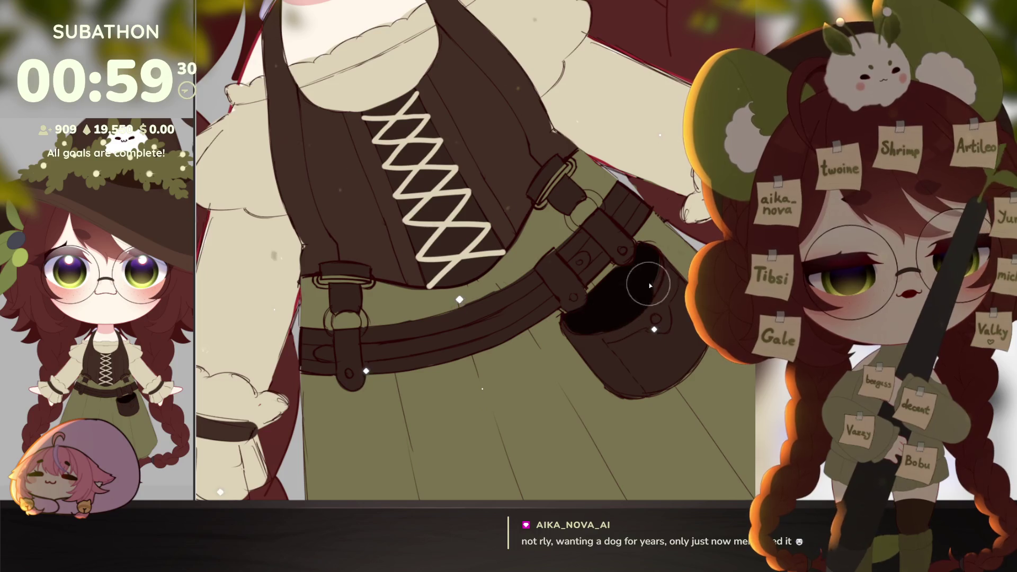
{"action": "key", "text": "ctrl+z"}
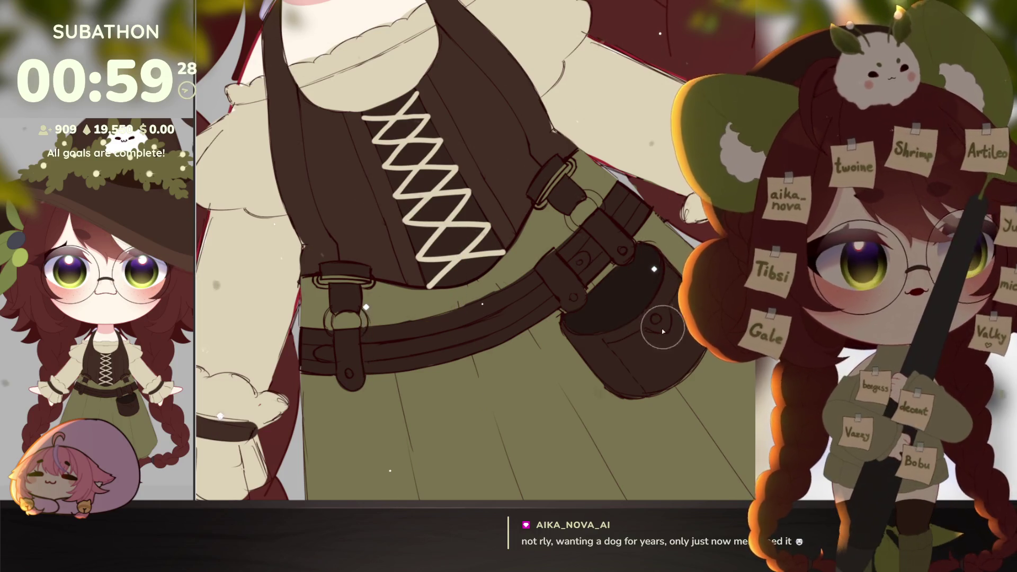
{"action": "scroll", "coordinate": [658, 322], "scroll_direction": "down", "scroll_amount": 3}
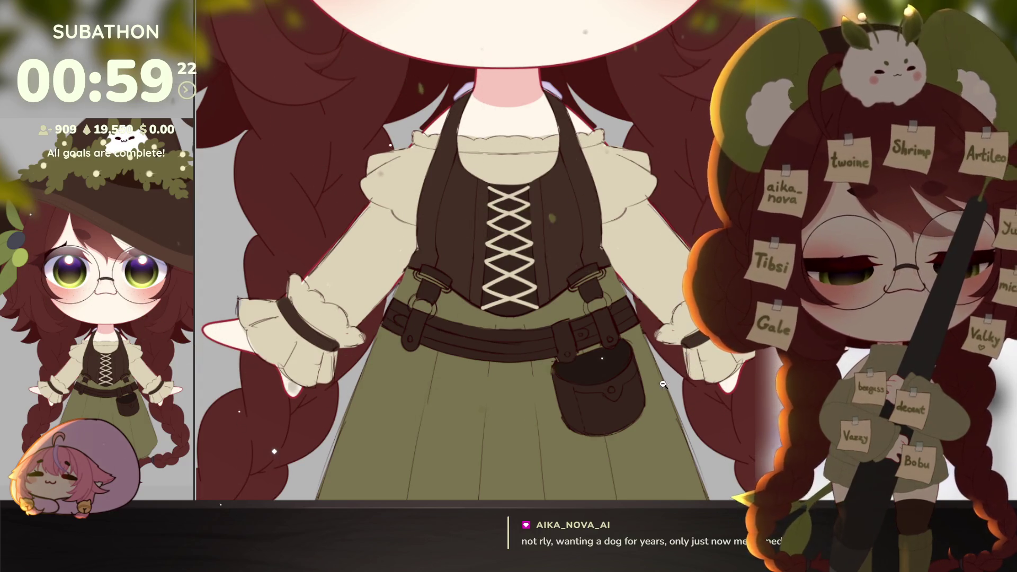
{"action": "scroll", "coordinate": [684, 371], "scroll_direction": "down", "scroll_amount": 3}
{"action": "scroll", "coordinate": [669, 389], "scroll_direction": "down", "scroll_amount": 3}
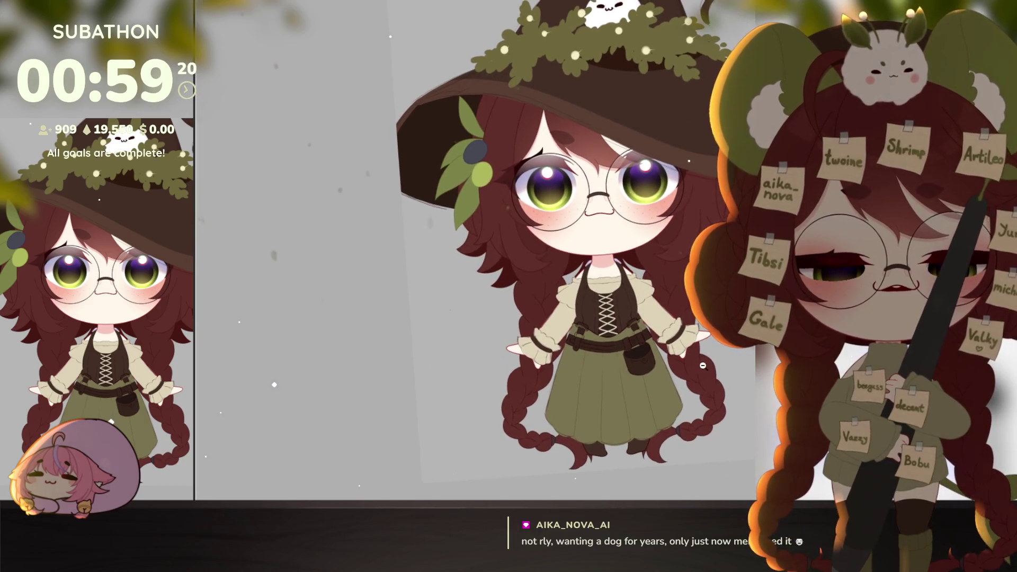
{"action": "scroll", "coordinate": [670, 417], "scroll_direction": "up", "scroll_amount": 5}
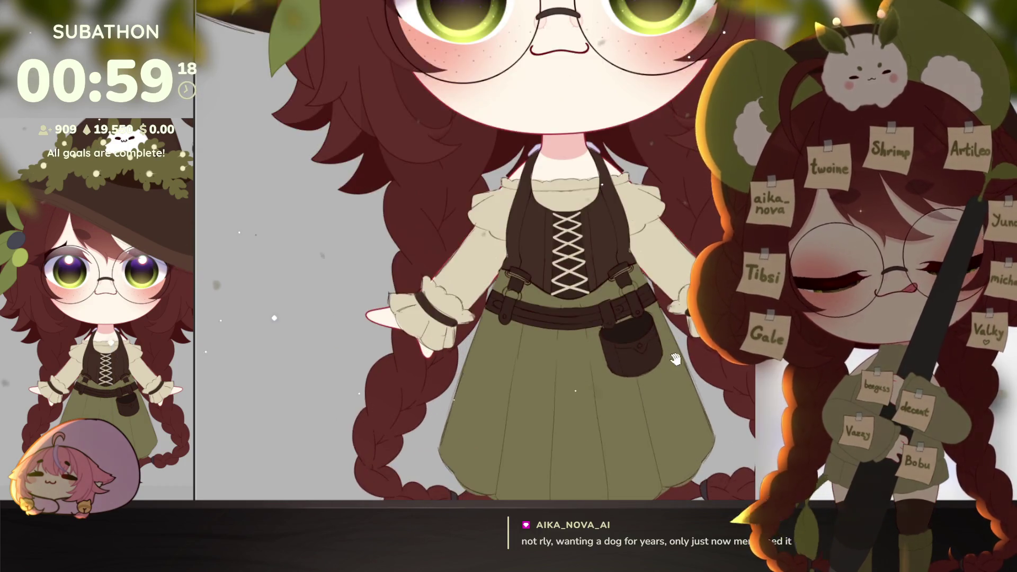
{"action": "mouse_move", "coordinate": [670, 416]}
{"action": "left_mouse_down"}
{"action": "mouse_move", "coordinate": [627, 393]}
{"action": "mouse_move", "coordinate": [677, 388]}
{"action": "left_mouse_up"}
{"action": "scroll", "coordinate": [627, 393], "scroll_direction": "up", "scroll_amount": 3}
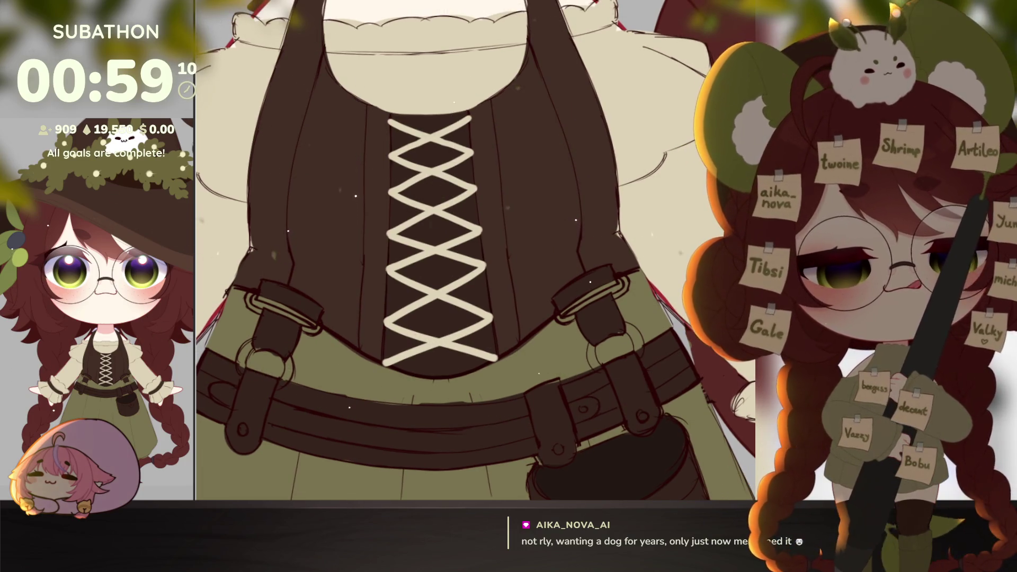
{"action": "scroll", "coordinate": [574, 320], "scroll_direction": "up", "scroll_amount": 2}
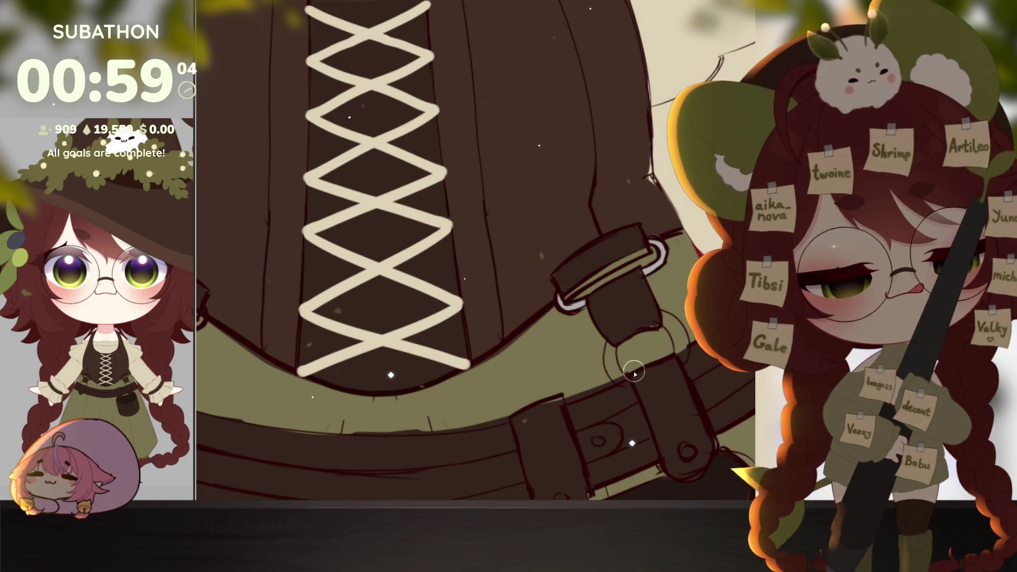
{"action": "mouse_move", "coordinate": [609, 363]}
{"action": "left_mouse_down"}
{"action": "mouse_move", "coordinate": [627, 383]}
{"action": "mouse_move", "coordinate": [657, 363]}
{"action": "left_mouse_up"}
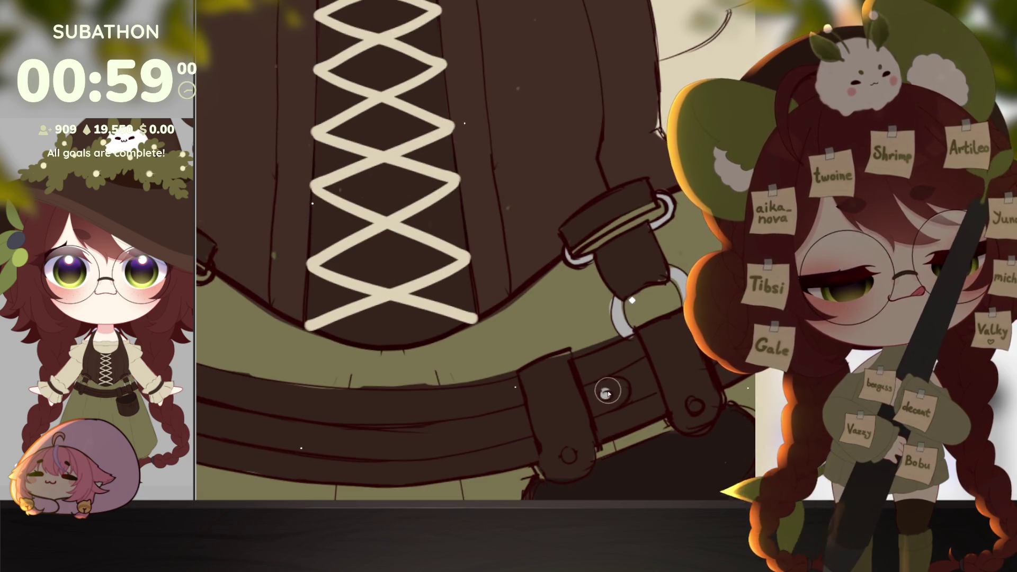
{"action": "scroll", "coordinate": [641, 389], "scroll_direction": "down", "scroll_amount": 2}
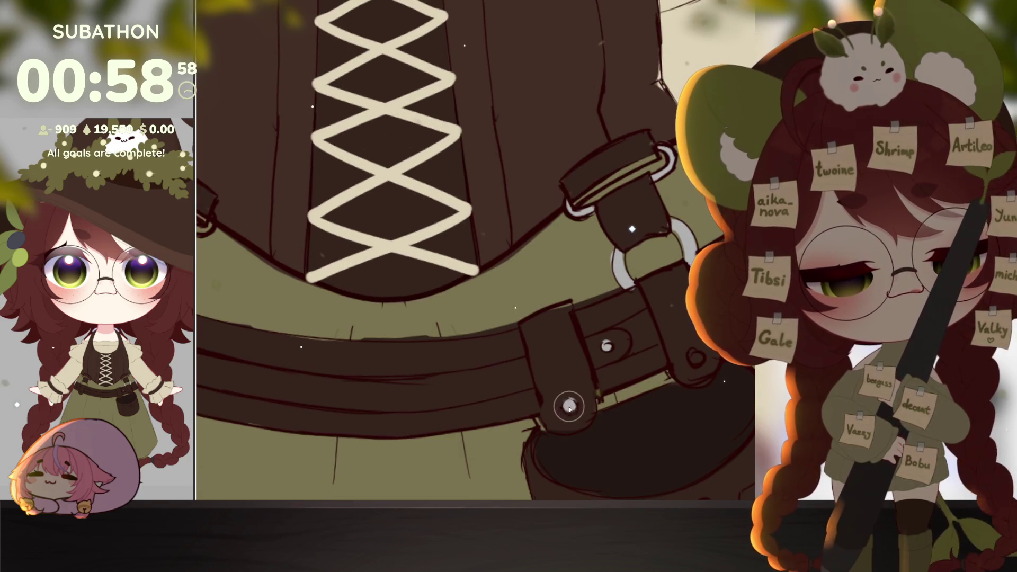
{"action": "scroll", "coordinate": [698, 361], "scroll_direction": "down", "scroll_amount": 6}
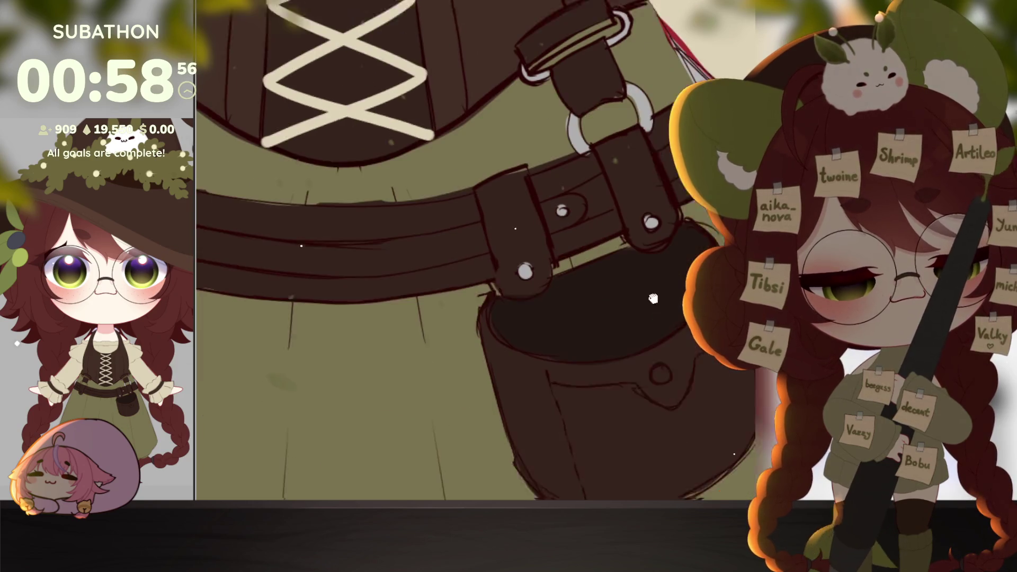
{"action": "scroll", "coordinate": [656, 353], "scroll_direction": "down", "scroll_amount": 6}
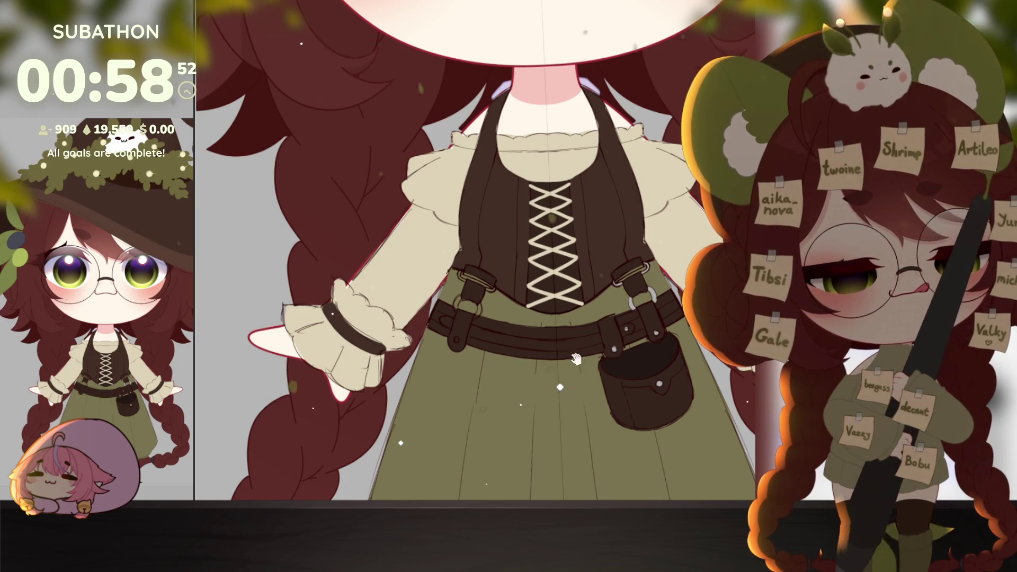
{"action": "scroll", "coordinate": [439, 316], "scroll_direction": "up", "scroll_amount": 5}
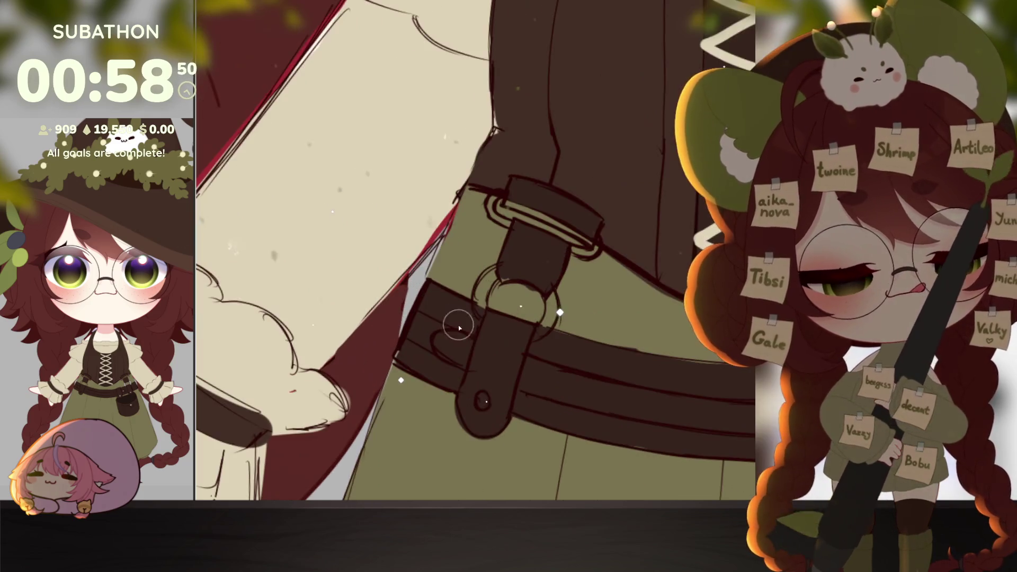
{"action": "left_click_drag", "start_coordinate": [477, 401], "coordinate": [482, 403]}
{"action": "left_click_drag", "start_coordinate": [490, 284], "coordinate": [479, 316]}
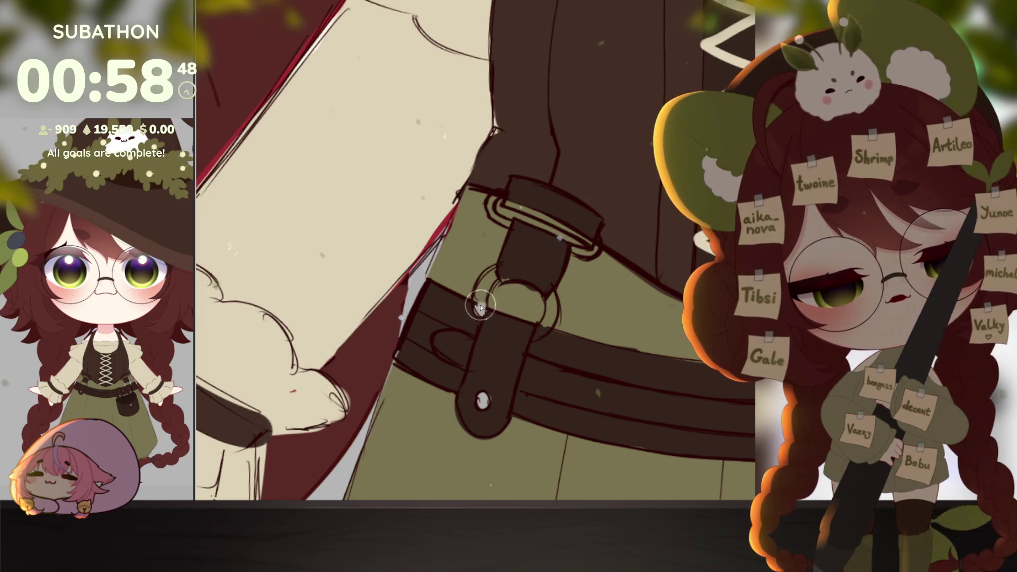
{"action": "left_click_drag", "start_coordinate": [508, 199], "coordinate": [492, 212]}
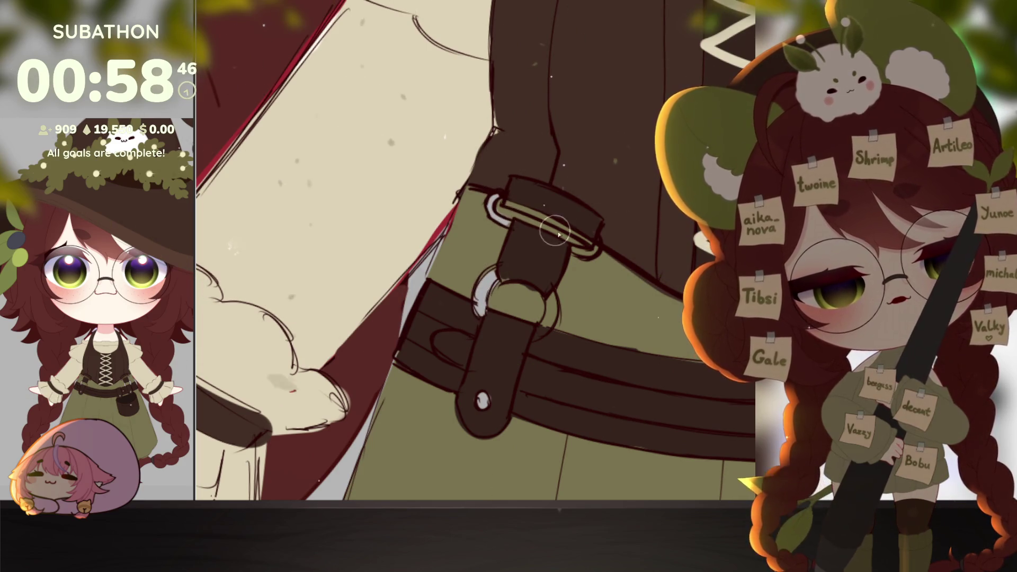
{"action": "left_click_drag", "start_coordinate": [574, 257], "coordinate": [593, 241]}
{"action": "left_click_drag", "start_coordinate": [551, 297], "coordinate": [543, 334]}
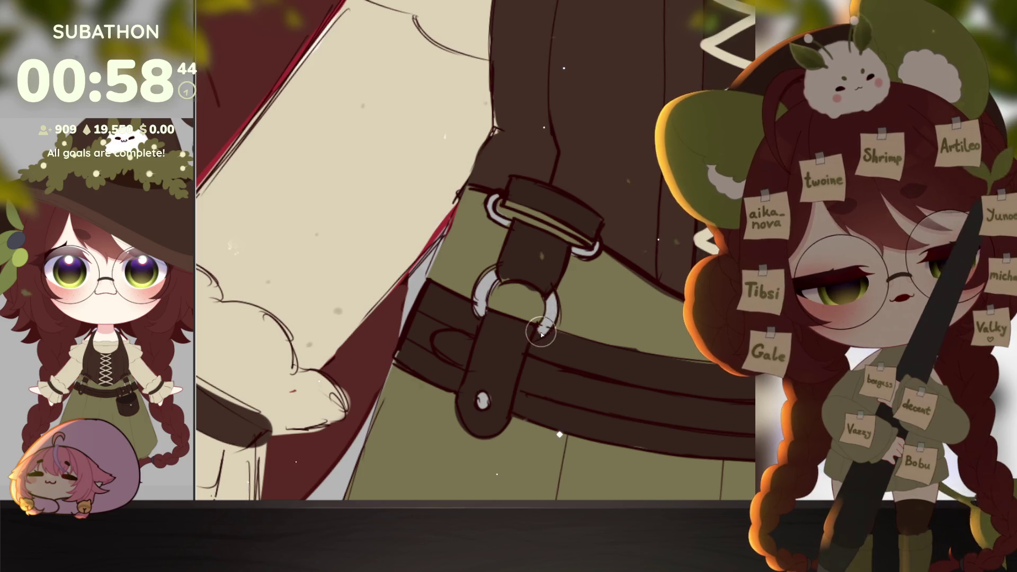
{"action": "scroll", "coordinate": [594, 399], "scroll_direction": "down", "scroll_amount": 6}
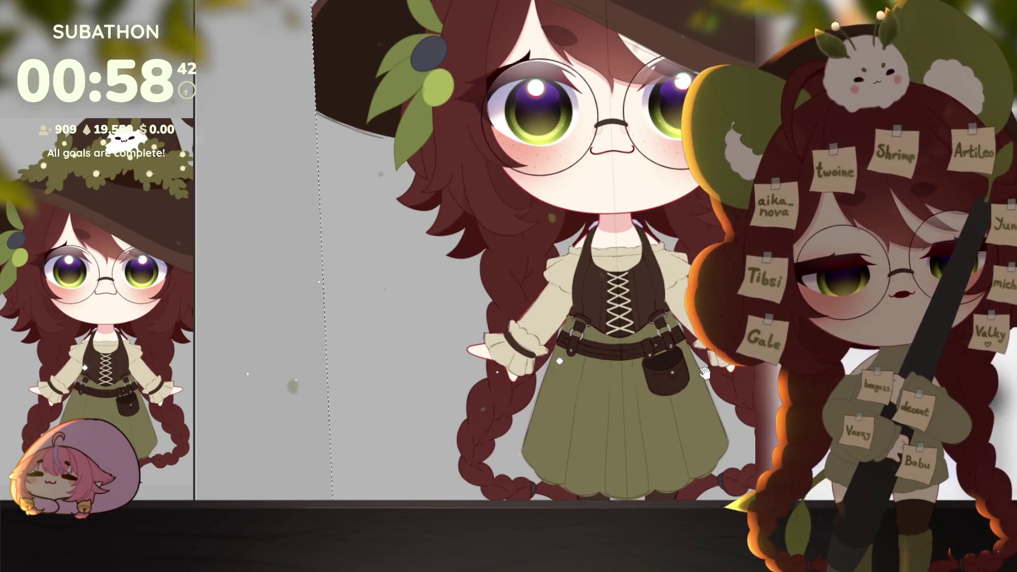
{"action": "scroll", "coordinate": [559, 350], "scroll_direction": "up", "scroll_amount": 5}
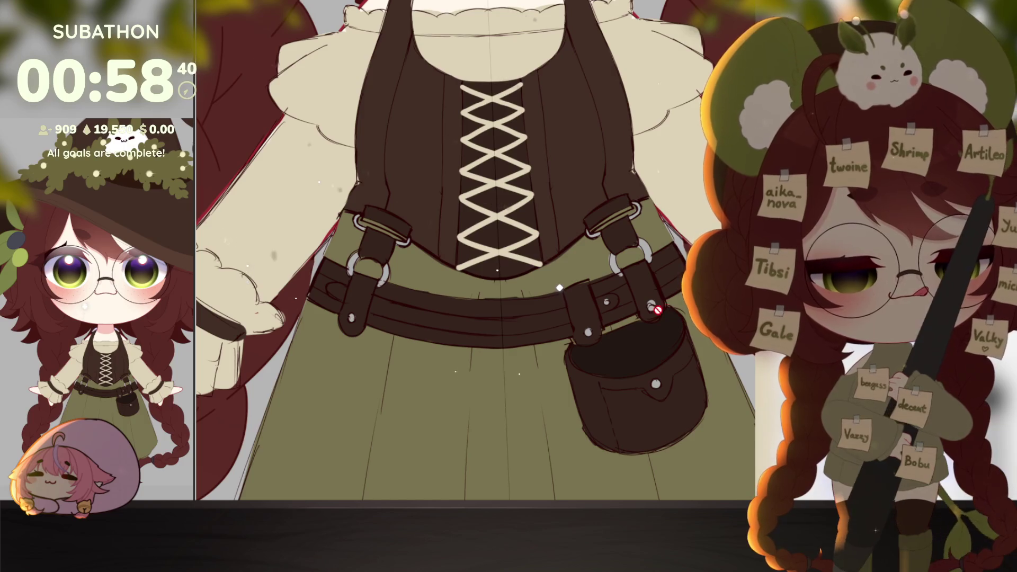
{"action": "scroll", "coordinate": [560, 288], "scroll_direction": "up", "scroll_amount": 3}
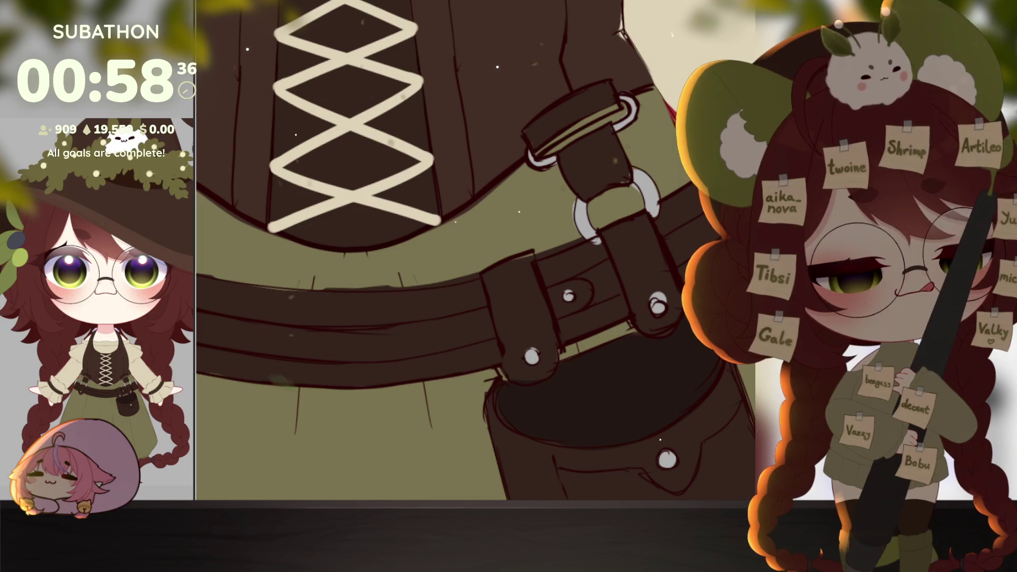
{"action": "scroll", "coordinate": [674, 302], "scroll_direction": "down", "scroll_amount": 6}
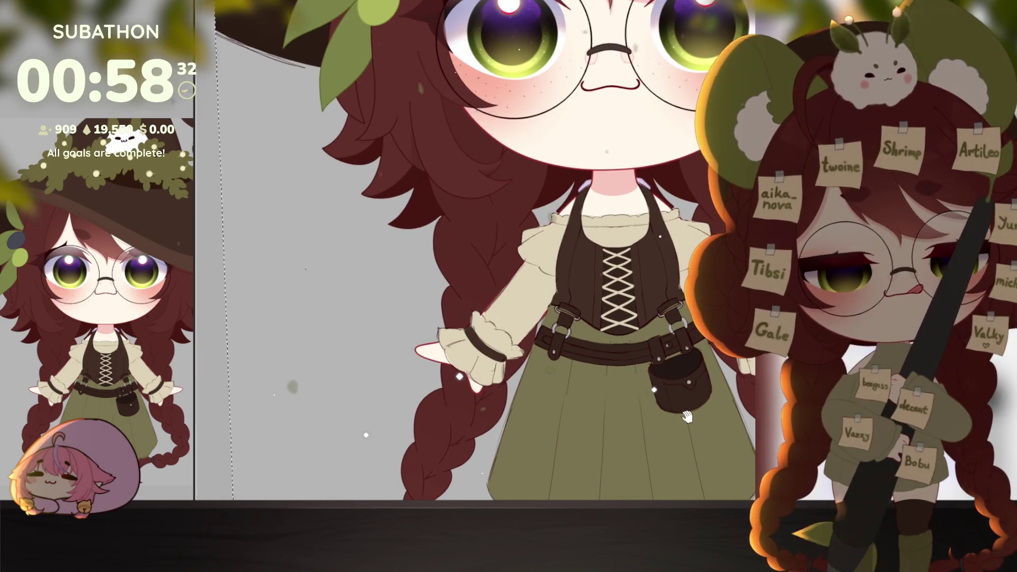
{"action": "left_click_drag", "start_coordinate": [725, 385], "coordinate": [689, 337]}
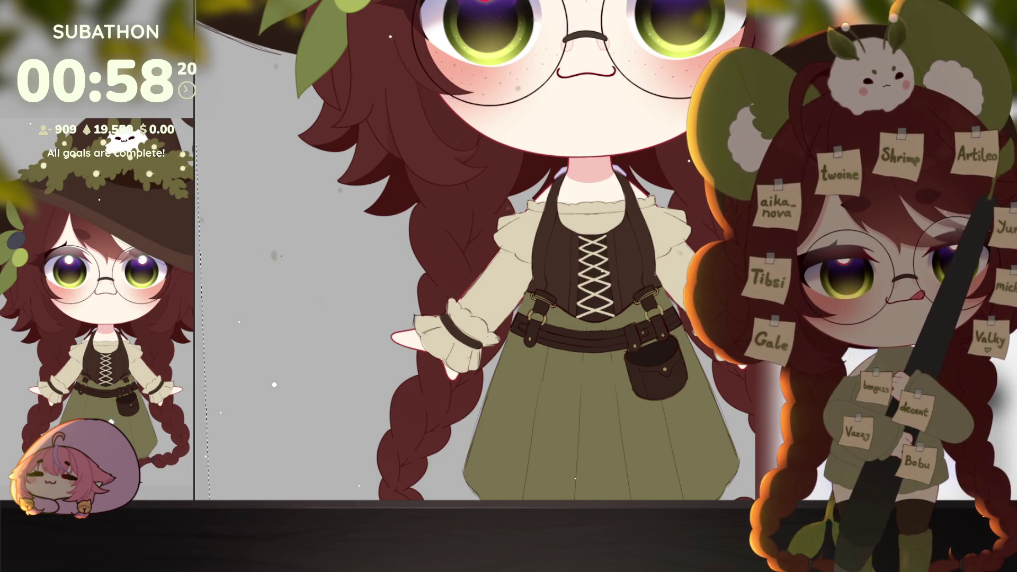
Undo and redo to compare the chemise neckline and belt-and-pouch versions, then start a white pouch-rim outline.
{"action": "scroll", "coordinate": [717, 382], "scroll_direction": "down", "scroll_amount": 3}
{"action": "scroll", "coordinate": [717, 383], "scroll_direction": "up", "scroll_amount": 3}
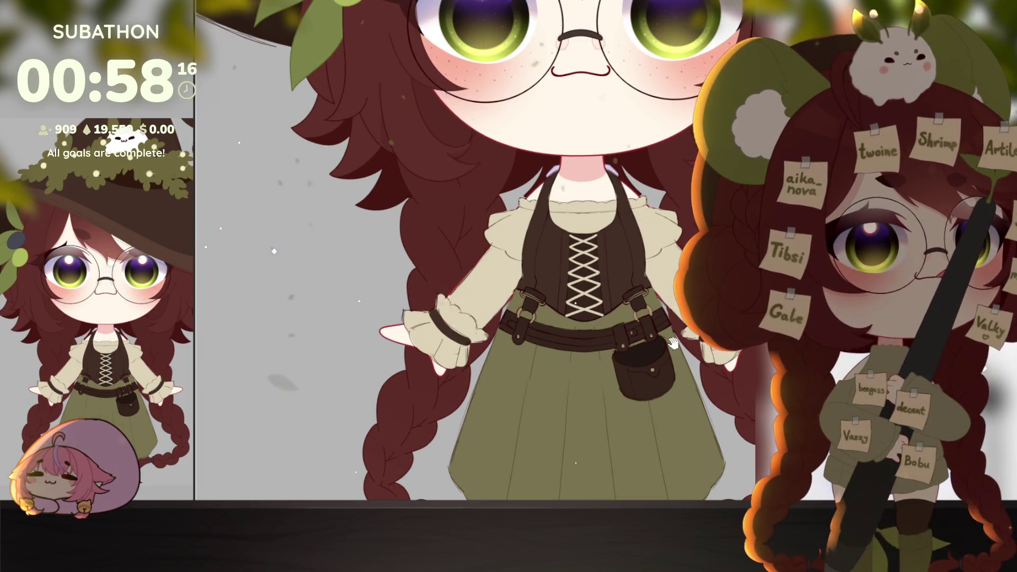
{"action": "left_click_drag", "start_coordinate": [709, 380], "coordinate": [680, 397]}
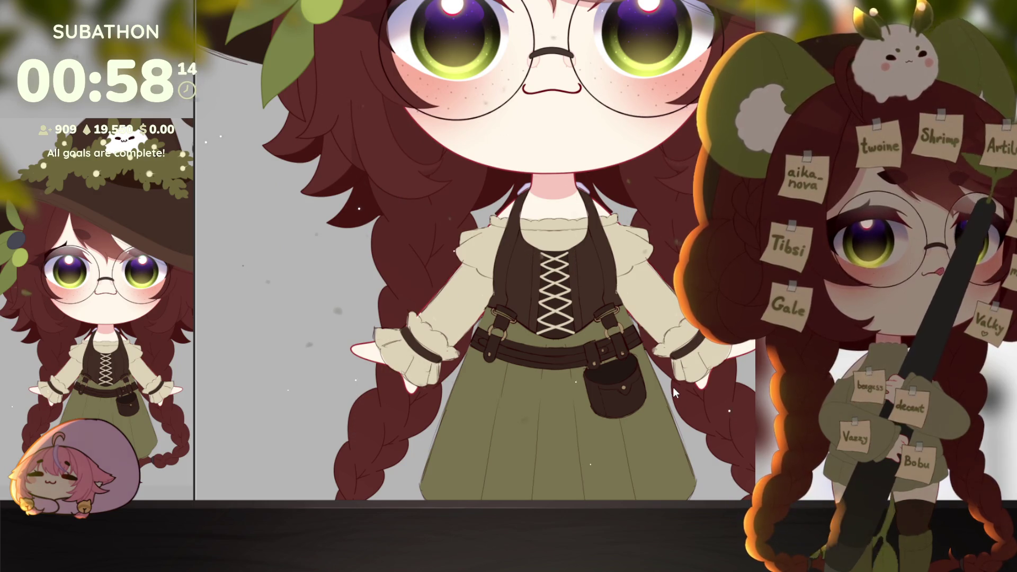
{"action": "key", "text": "ctrl+z"}
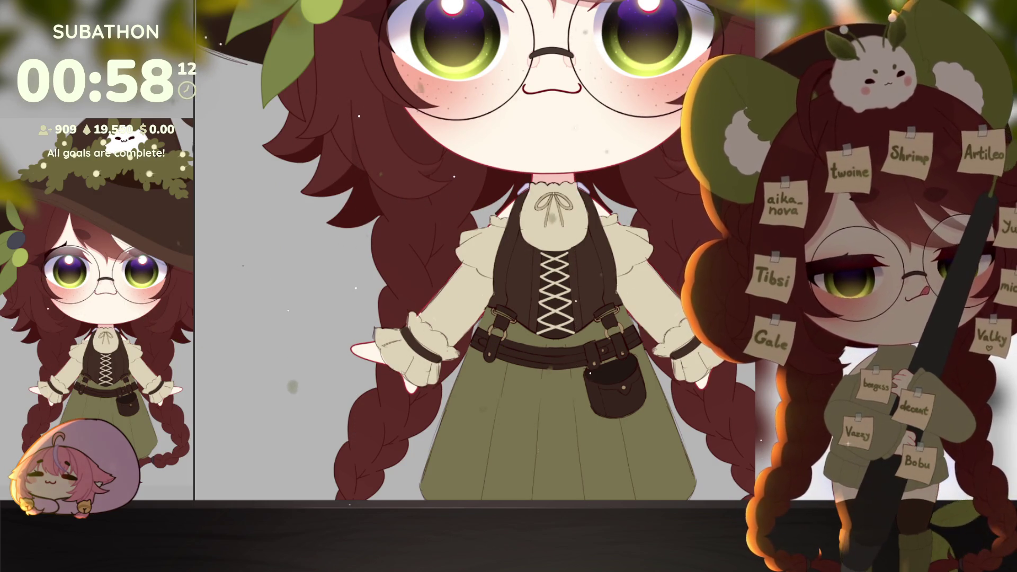
{"action": "left_click_drag", "start_coordinate": [659, 455], "coordinate": [675, 416]}
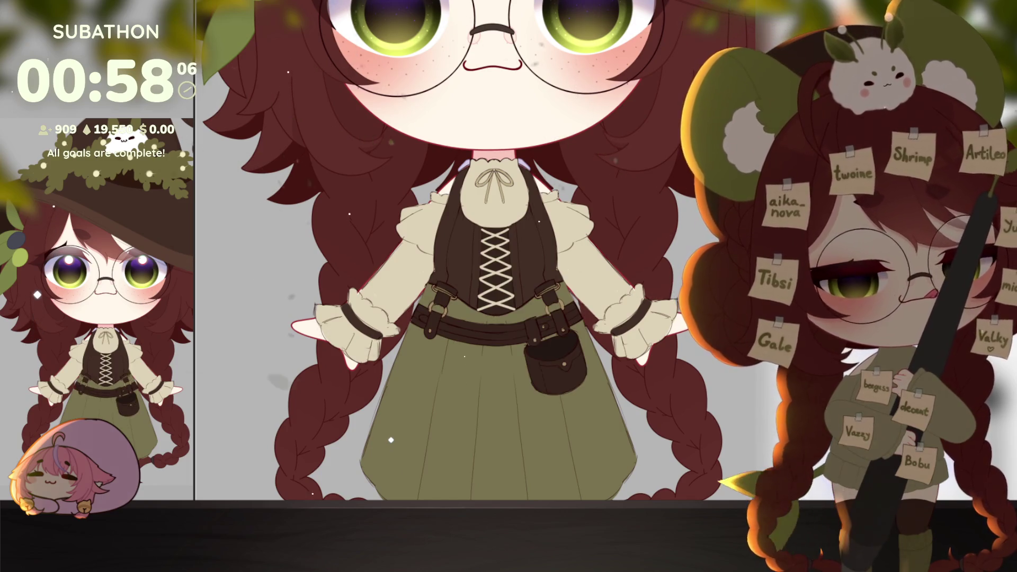
{"action": "key", "text": "ctrl+z"}
{"action": "key", "text": "ctrl+y"}
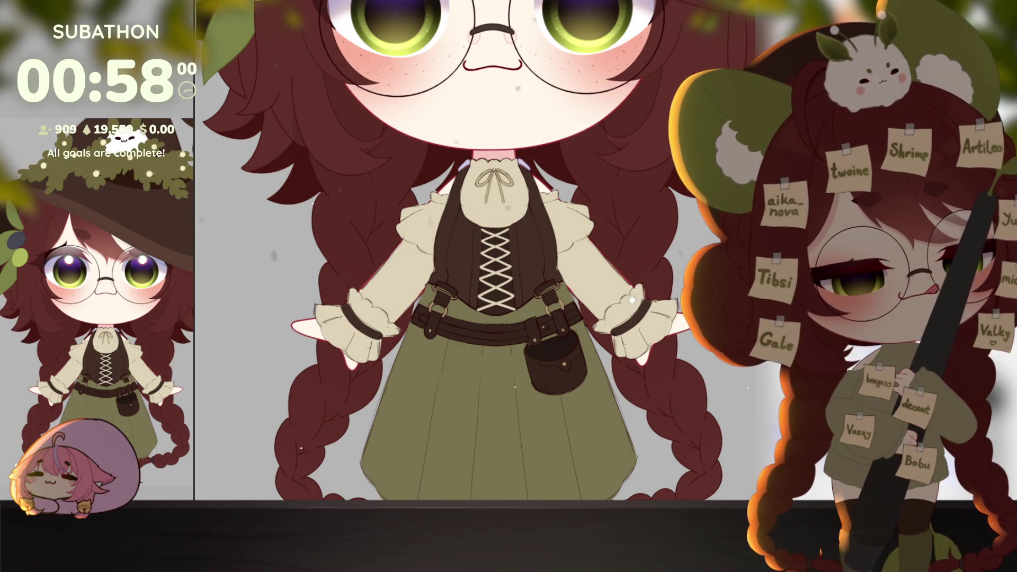
{"action": "scroll", "coordinate": [564, 387], "scroll_direction": "up", "scroll_amount": 3}
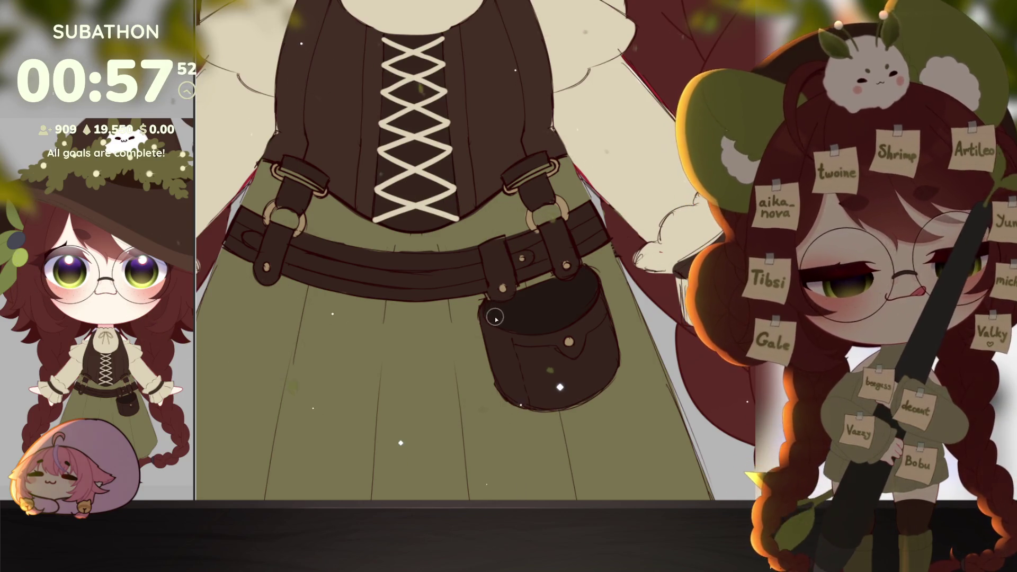
{"action": "mouse_move", "coordinate": [493, 320]}
{"action": "left_mouse_down"}
{"action": "mouse_move", "coordinate": [503, 287]}
{"action": "mouse_move", "coordinate": [548, 262]}
{"action": "left_mouse_up"}
Outline and fill a white blob in the pouch opening, then paint its eyes and brow.
{"action": "key", "text": "ctrl+z"}
{"action": "key", "text": "ctrl+z"}
{"action": "mouse_move", "coordinate": [492, 319]}
{"action": "left_mouse_down"}
{"action": "mouse_move", "coordinate": [497, 298]}
{"action": "mouse_move", "coordinate": [566, 260]}
{"action": "mouse_move", "coordinate": [587, 285]}
{"action": "left_mouse_up"}
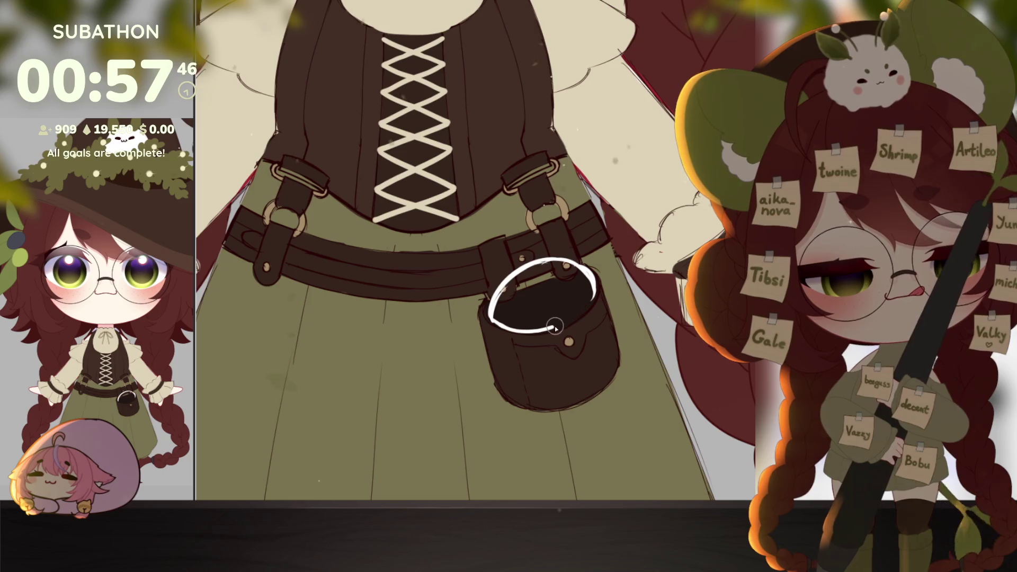
{"action": "left_click", "coordinate": [543, 297]}
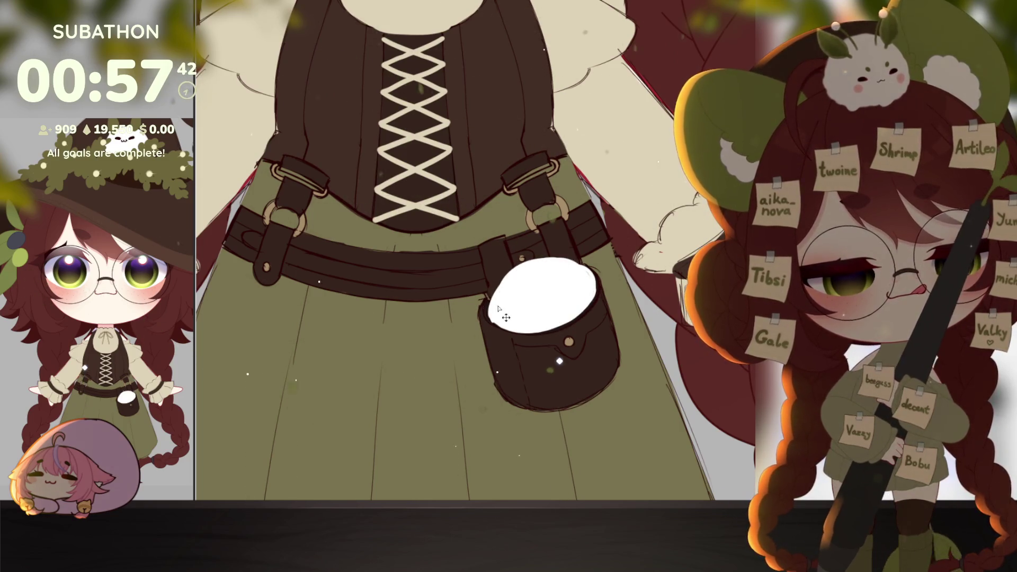
{"action": "mouse_move", "coordinate": [498, 311]}
{"action": "left_mouse_down"}
{"action": "mouse_move", "coordinate": [510, 283]}
{"action": "mouse_move", "coordinate": [557, 264]}
{"action": "left_mouse_up"}
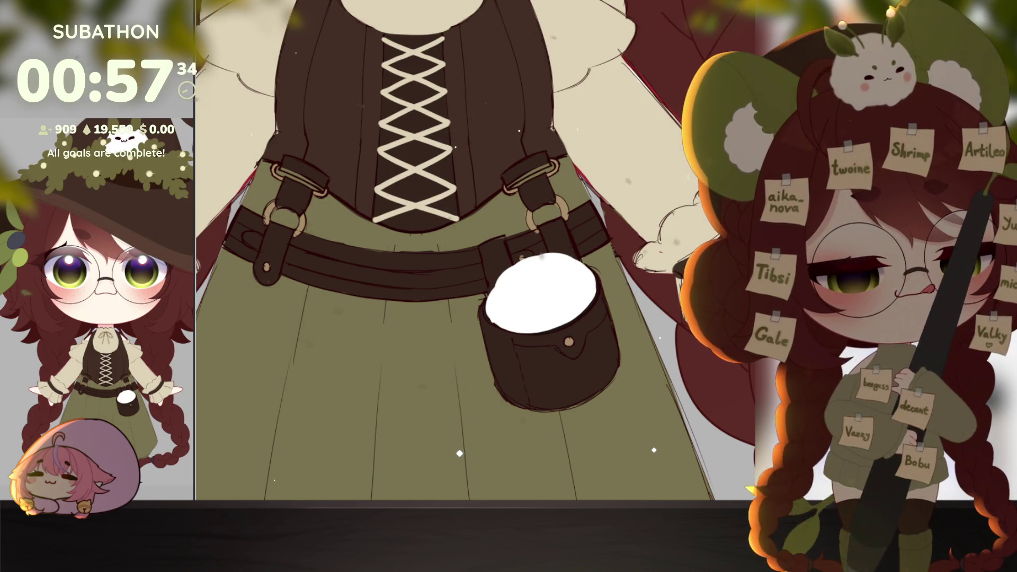
{"action": "left_click_drag", "start_coordinate": [641, 251], "coordinate": [572, 272]}
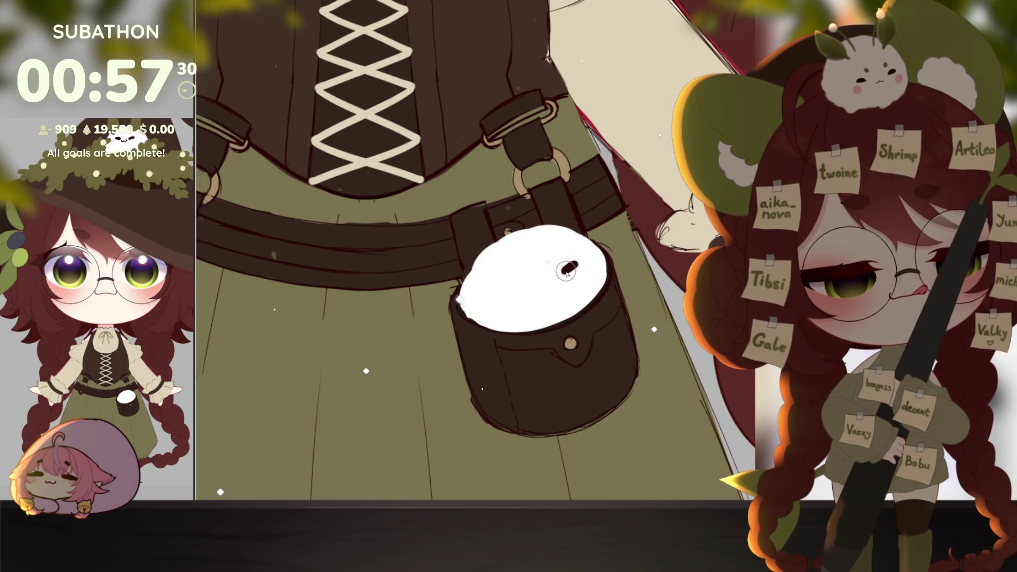
{"action": "left_click_drag", "start_coordinate": [509, 292], "coordinate": [530, 289]}
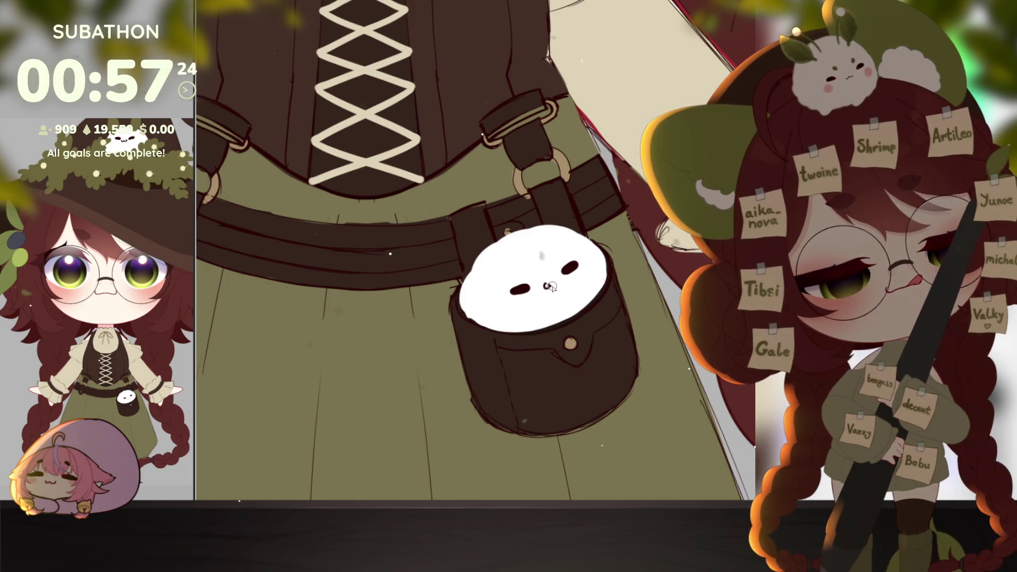
{"action": "left_click_drag", "start_coordinate": [530, 268], "coordinate": [525, 275]}
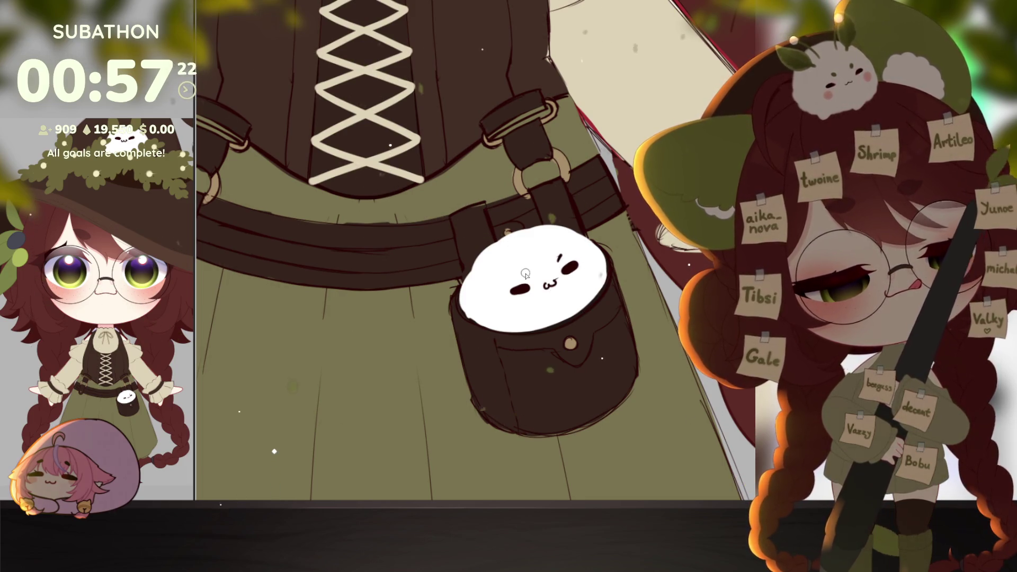
Draw a thin green stem and olive-filled leaf on the creature, then copy and paste the leaf.
{"action": "scroll", "coordinate": [652, 420], "scroll_direction": "up", "scroll_amount": 2}
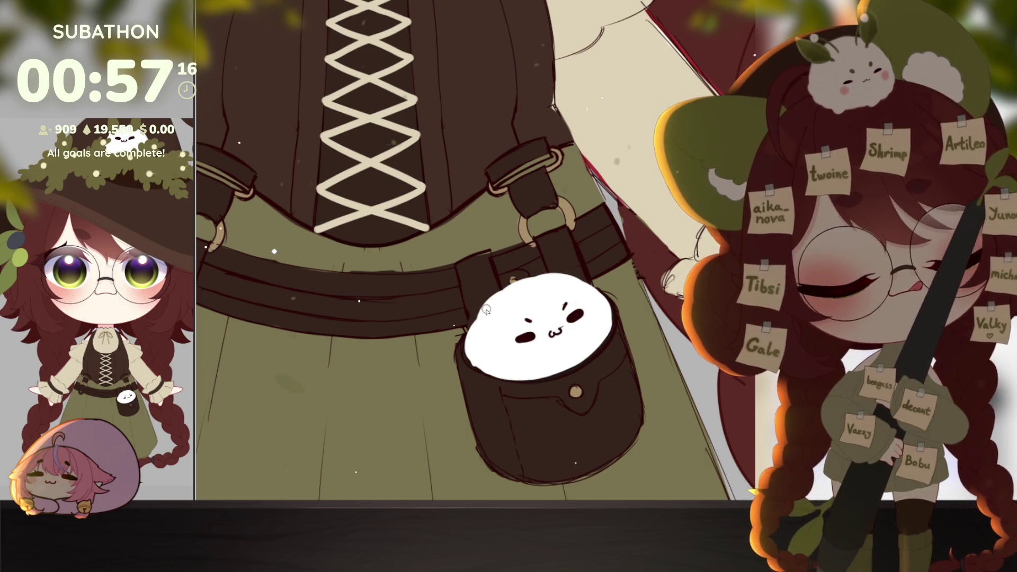
{"action": "mouse_move", "coordinate": [492, 304]}
{"action": "left_mouse_down"}
{"action": "mouse_move", "coordinate": [456, 290]}
{"action": "mouse_move", "coordinate": [443, 248]}
{"action": "left_mouse_up"}
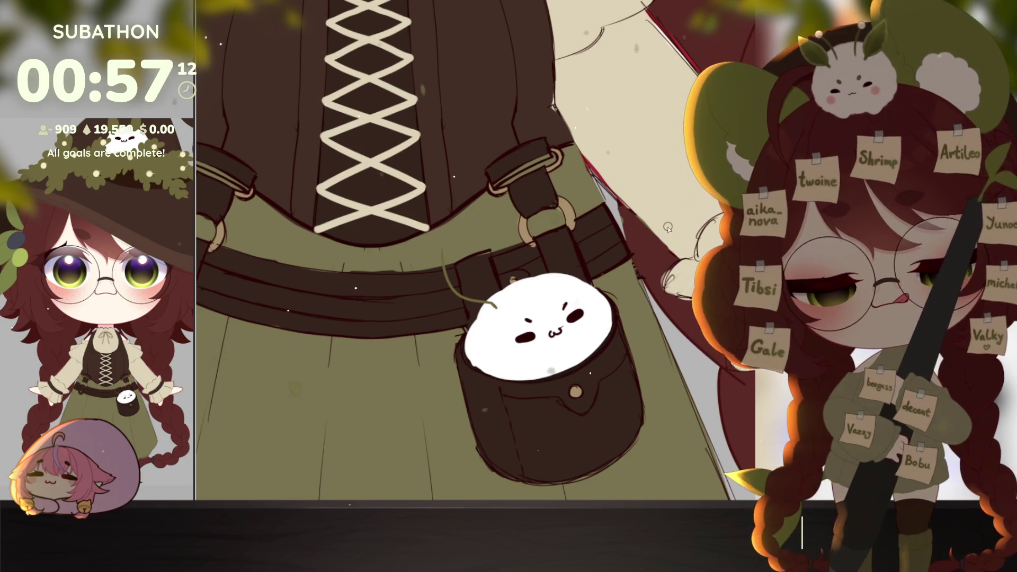
{"action": "mouse_move", "coordinate": [451, 295]}
{"action": "left_mouse_down"}
{"action": "mouse_move", "coordinate": [434, 232]}
{"action": "mouse_move", "coordinate": [489, 298]}
{"action": "left_mouse_up"}
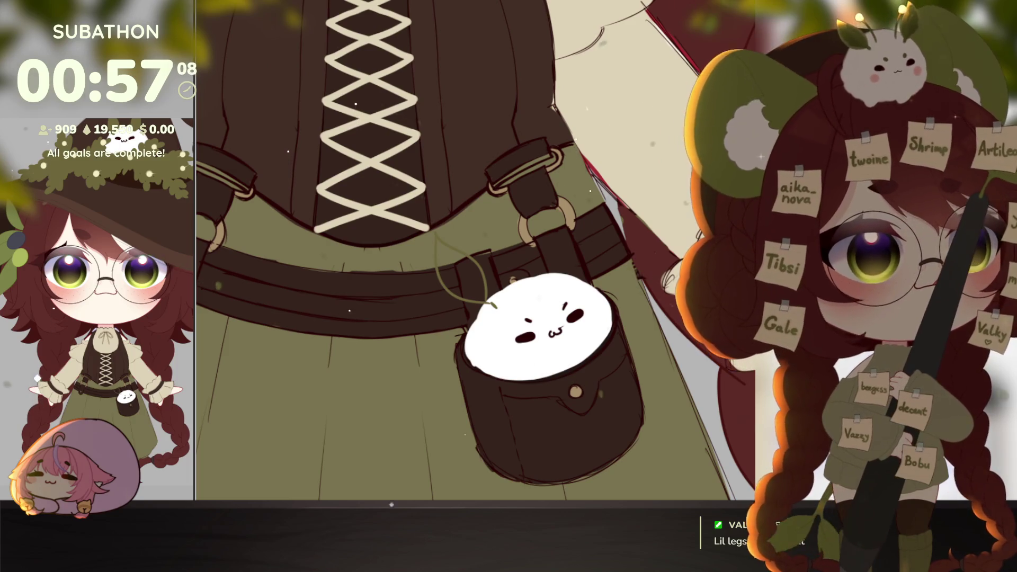
{"action": "left_click", "coordinate": [478, 275]}
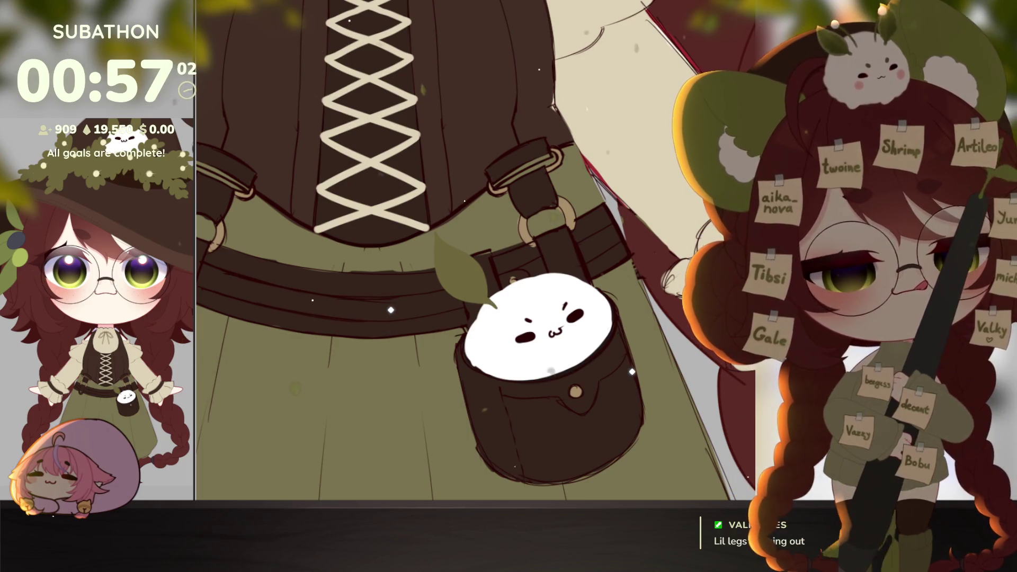
{"action": "key", "text": "ctrl+c"}
{"action": "key", "text": "ctrl+v"}
Place the rotated leaf copy on the right and extend the white body over the pouch edge.
{"action": "mouse_move", "coordinate": [472, 265]}
{"action": "left_mouse_down"}
{"action": "mouse_move", "coordinate": [576, 251]}
{"action": "mouse_move", "coordinate": [586, 234]}
{"action": "left_mouse_up"}
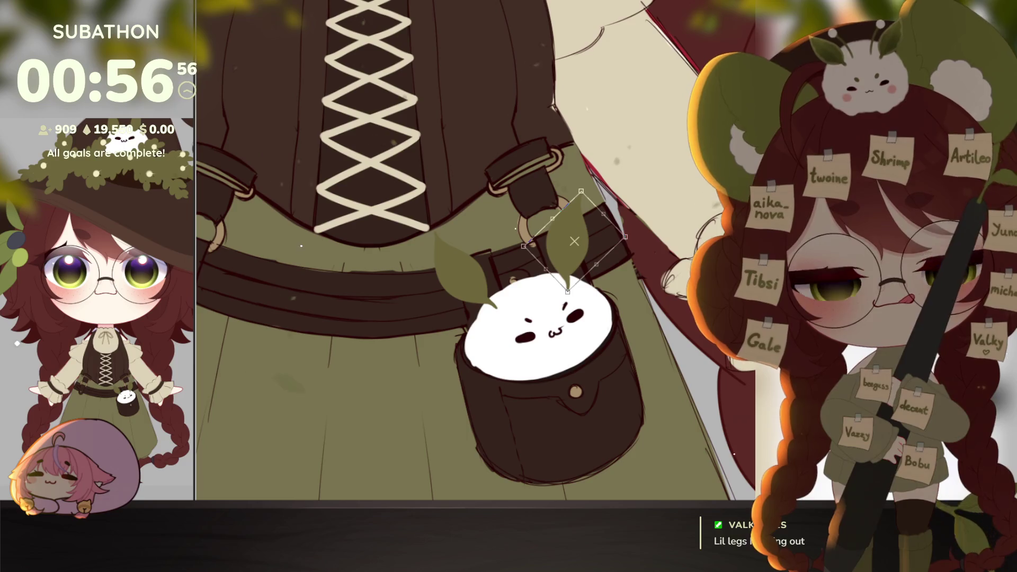
{"action": "key", "text": "Return"}
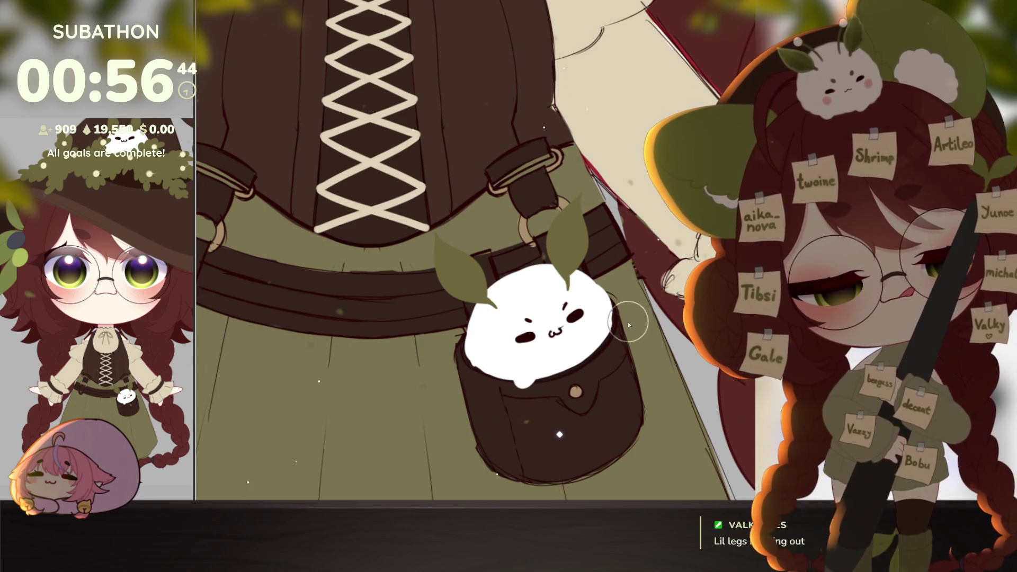
{"action": "left_click_drag", "start_coordinate": [520, 381], "coordinate": [606, 332]}
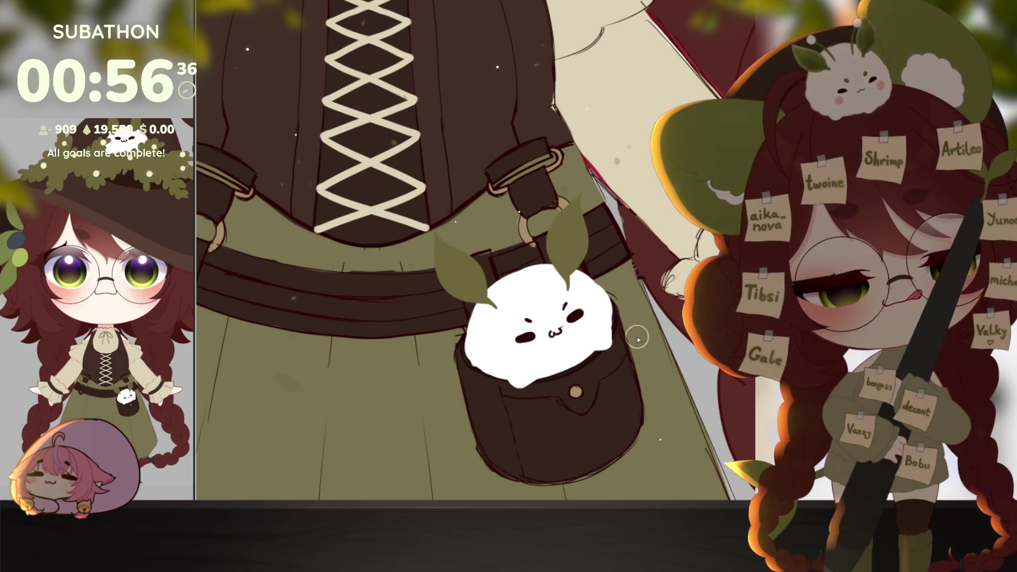
Rotate the bunny's face slightly clockwise and nudge it up and right.
{"action": "left_click_drag", "start_coordinate": [682, 343], "coordinate": [681, 397]}
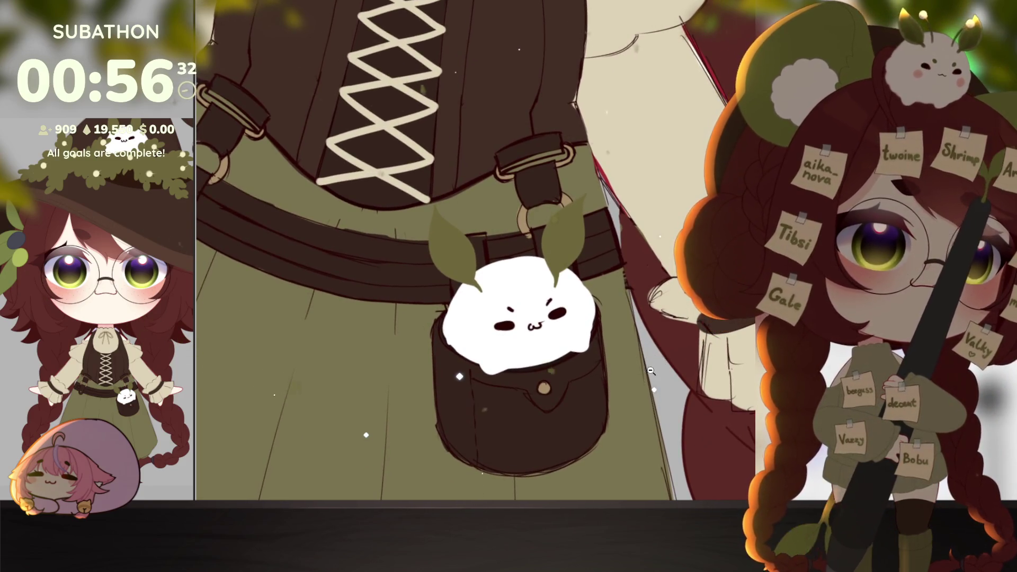
{"action": "scroll", "coordinate": [645, 362], "scroll_direction": "down", "scroll_amount": 4}
{"action": "scroll", "coordinate": [663, 382], "scroll_direction": "up", "scroll_amount": 4}
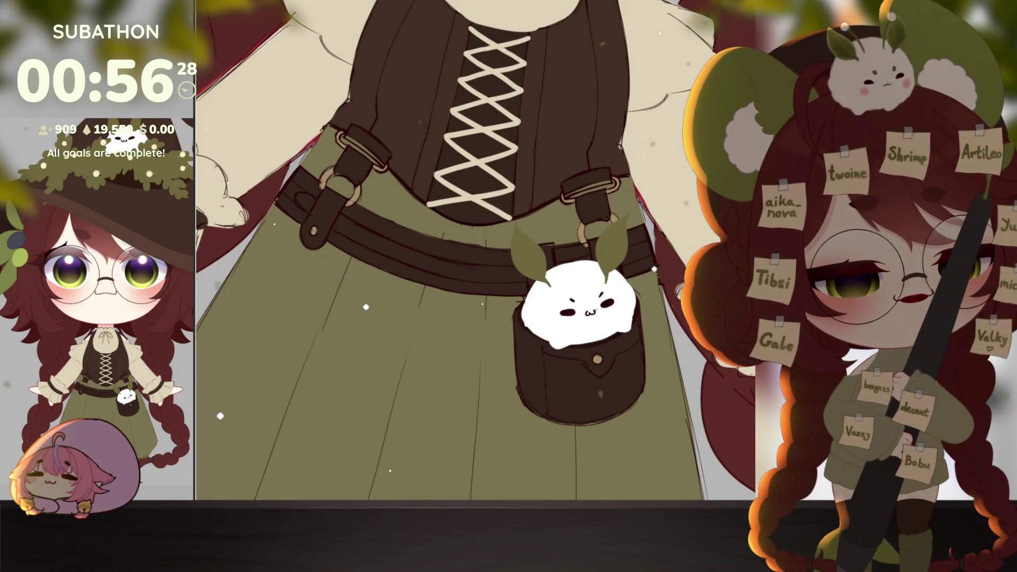
{"action": "key", "text": "ctrl+t"}
{"action": "mouse_move", "coordinate": [619, 297]}
{"action": "left_mouse_down"}
{"action": "mouse_move", "coordinate": [614, 318]}
{"action": "mouse_move", "coordinate": [627, 273]}
{"action": "left_mouse_up"}
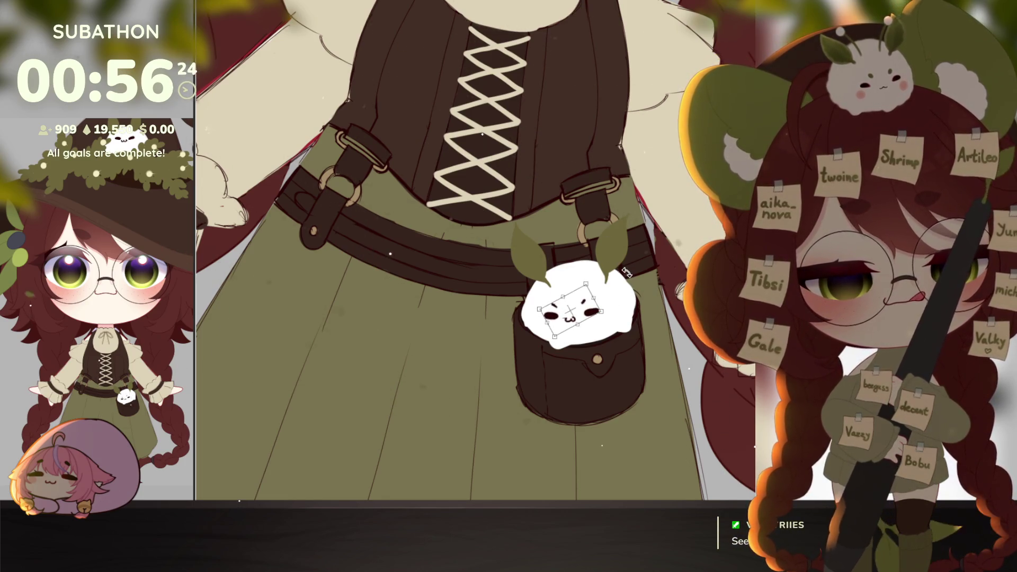
{"action": "left_click_drag", "start_coordinate": [579, 309], "coordinate": [582, 305]}
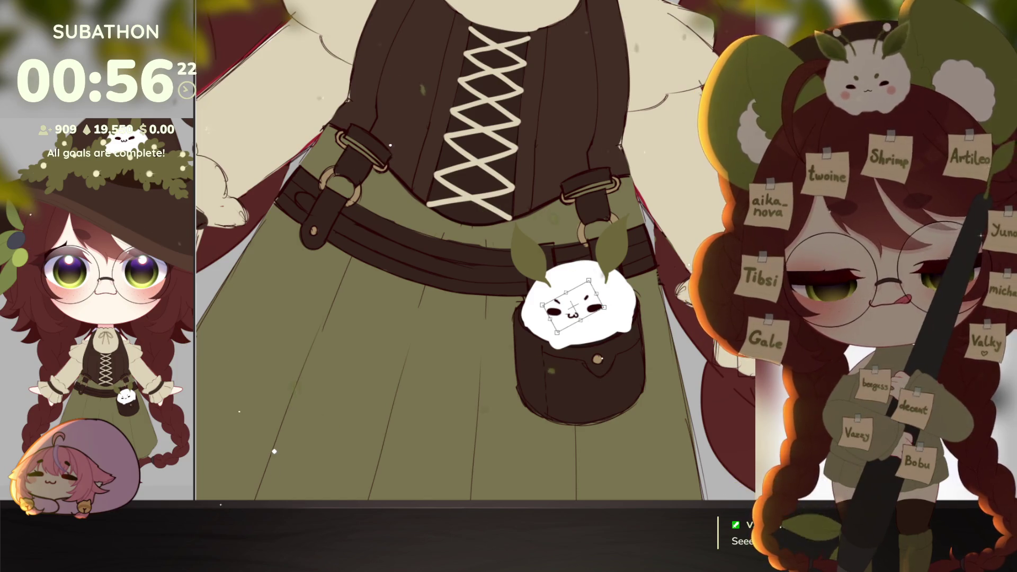
{"action": "key", "text": "Return"}
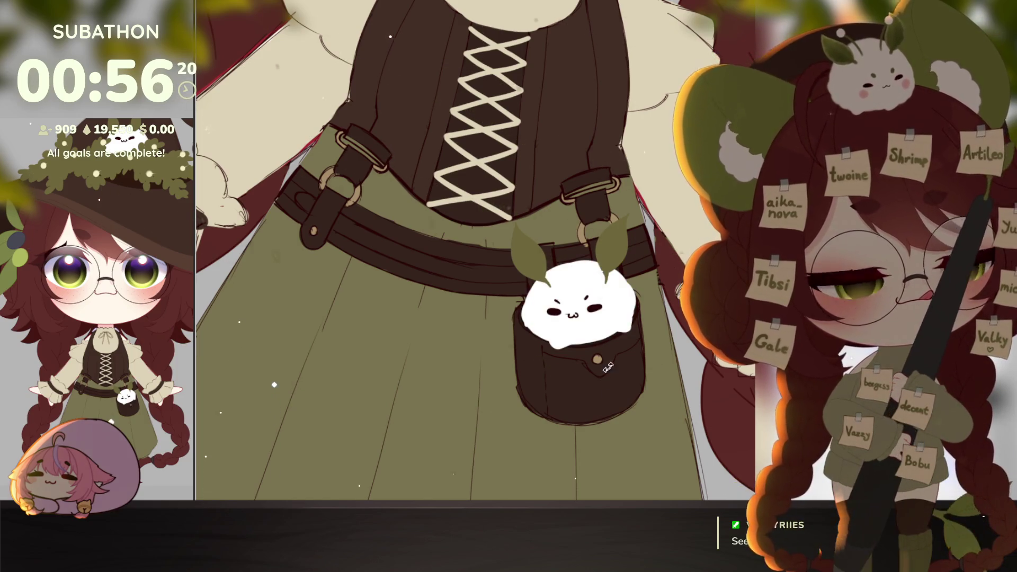
Draw a small ω mouth on the bunny.
{"action": "scroll", "coordinate": [596, 313], "scroll_direction": "up", "scroll_amount": 3}
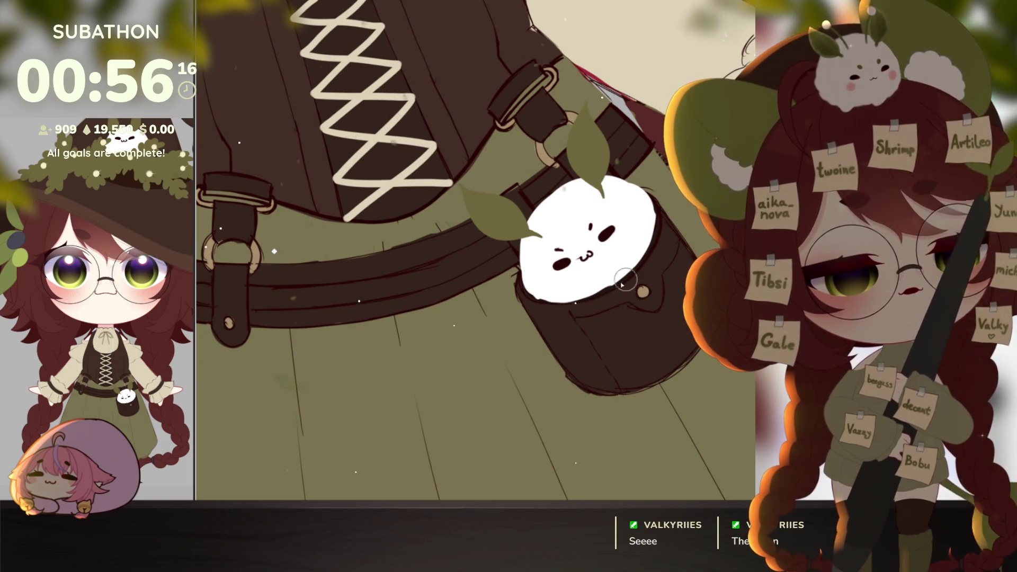
{"action": "key", "text": "5"}
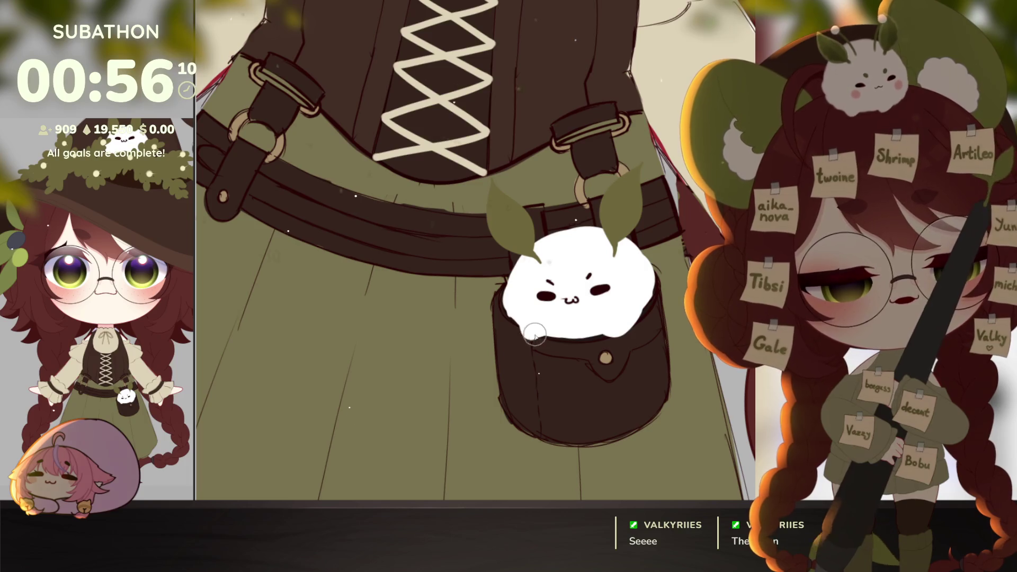
{"action": "scroll", "coordinate": [673, 341], "scroll_direction": "down", "scroll_amount": 5}
{"action": "scroll", "coordinate": [673, 341], "scroll_direction": "up", "scroll_amount": 5}
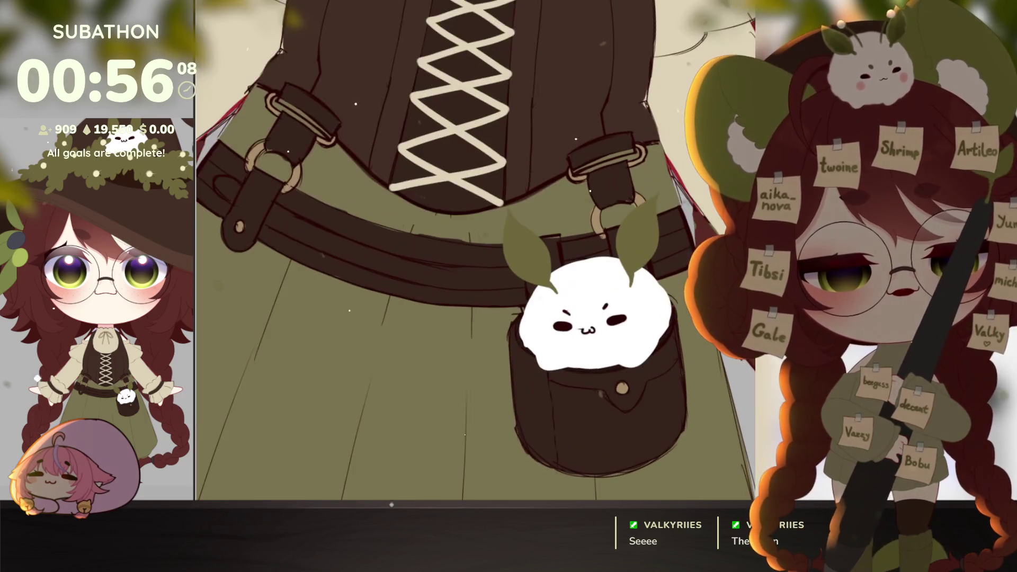
{"action": "scroll", "coordinate": [588, 331], "scroll_direction": "up", "scroll_amount": 3}
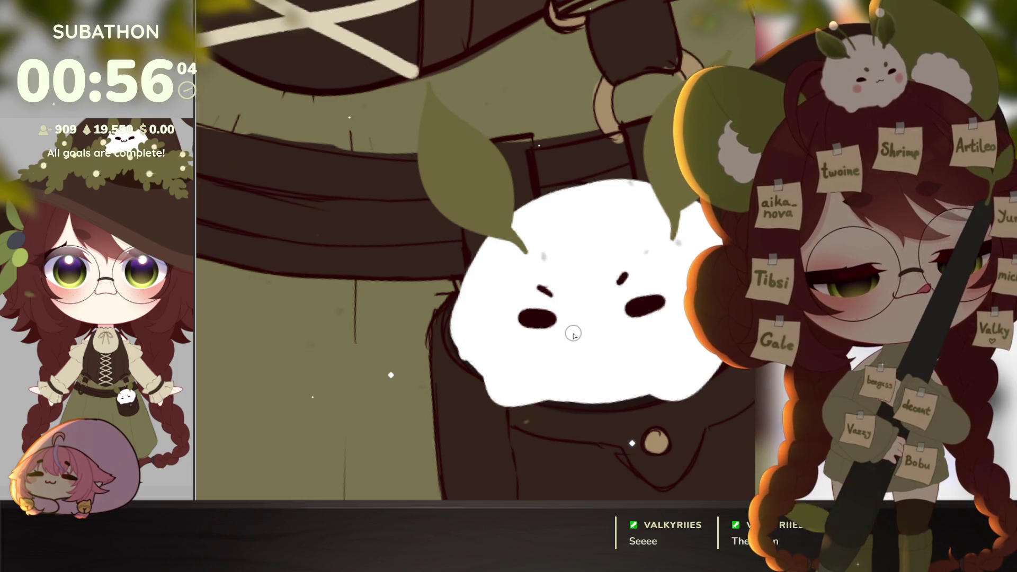
{"action": "left_click_drag", "start_coordinate": [571, 331], "coordinate": [596, 329]}
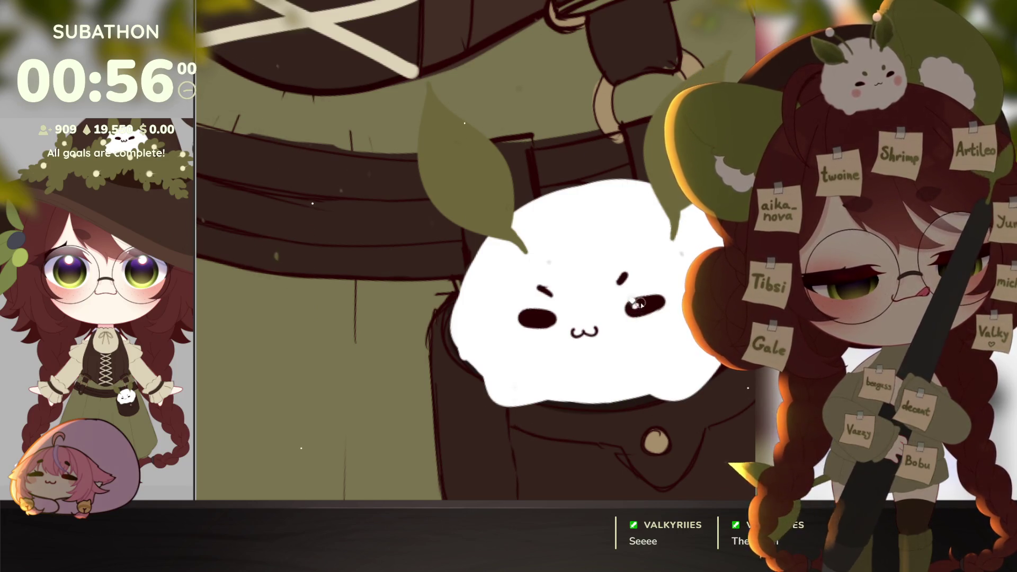
Rotate the bunny's left leaf clockwise above its face.
{"action": "scroll", "coordinate": [658, 364], "scroll_direction": "down", "scroll_amount": 3}
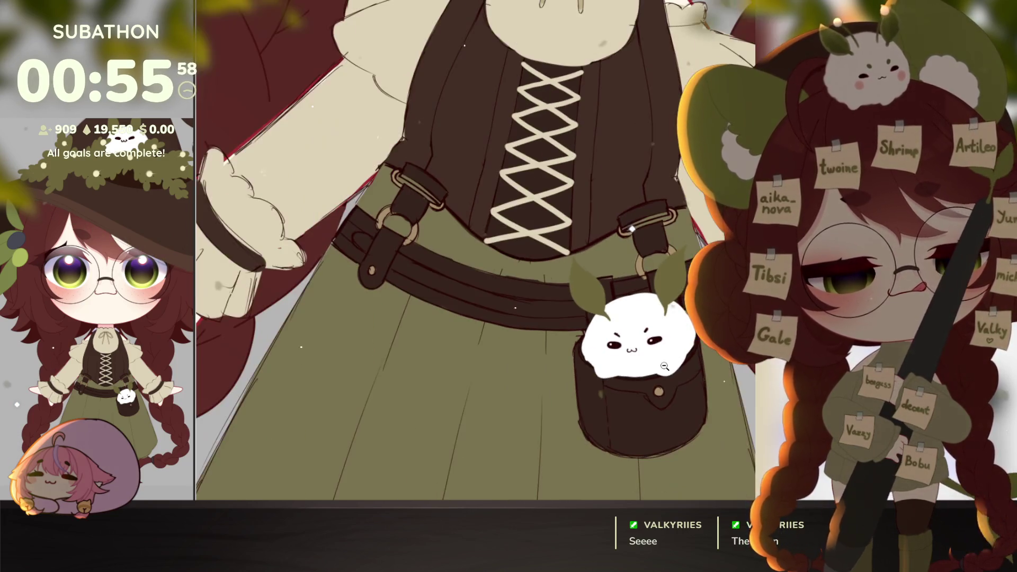
{"action": "scroll", "coordinate": [666, 384], "scroll_direction": "up", "scroll_amount": 2}
{"action": "mouse_move", "coordinate": [553, 268]}
{"action": "left_mouse_down"}
{"action": "mouse_move", "coordinate": [649, 343]}
{"action": "mouse_move", "coordinate": [632, 310]}
{"action": "left_mouse_up"}
{"action": "key", "text": "ctrl+t"}
{"action": "key", "text": "Return"}
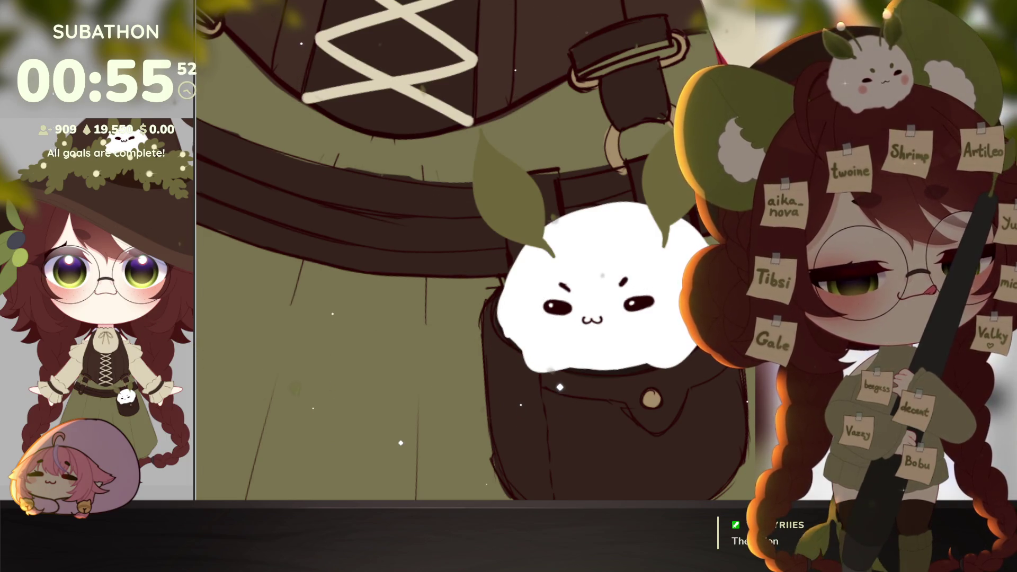
{"action": "key", "text": "ctrl+t"}
{"action": "mouse_move", "coordinate": [609, 131]}
{"action": "left_mouse_down"}
{"action": "mouse_move", "coordinate": [623, 175]}
{"action": "mouse_move", "coordinate": [562, 164]}
{"action": "mouse_move", "coordinate": [609, 174]}
{"action": "mouse_move", "coordinate": [567, 180]}
{"action": "mouse_move", "coordinate": [651, 148]}
{"action": "mouse_move", "coordinate": [679, 209]}
{"action": "left_mouse_up"}
{"action": "key", "text": "Return"}
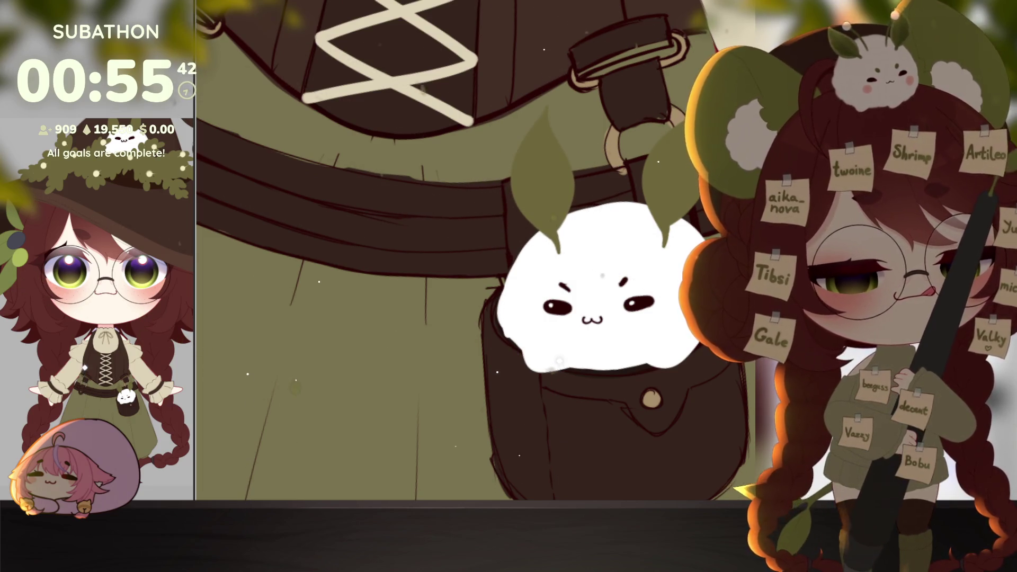
{"action": "left_click_drag", "start_coordinate": [674, 176], "coordinate": [703, 173]}
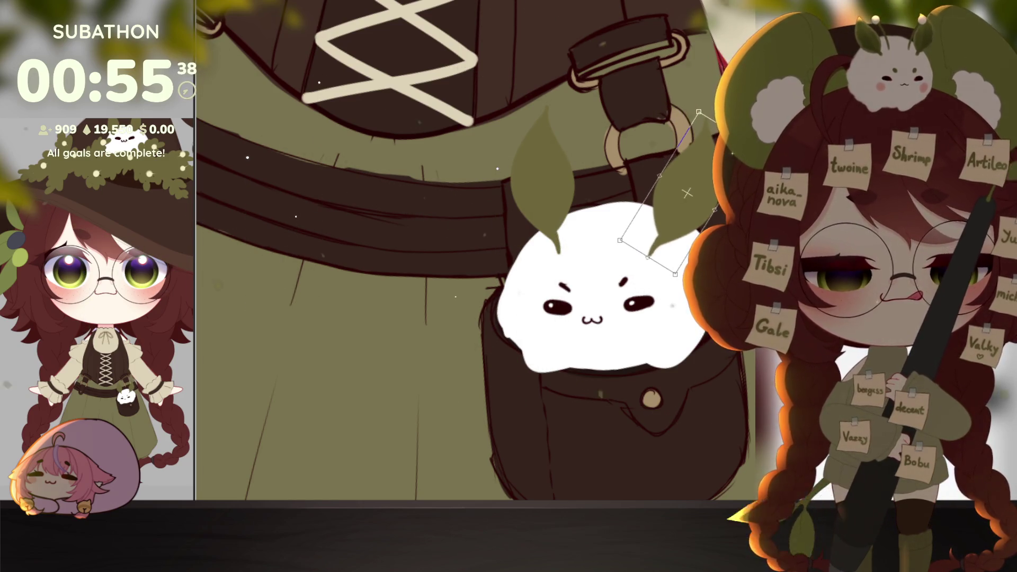
Reposition the leaves above the bunny's face.
{"action": "scroll", "coordinate": [681, 385], "scroll_direction": "down", "scroll_amount": 8}
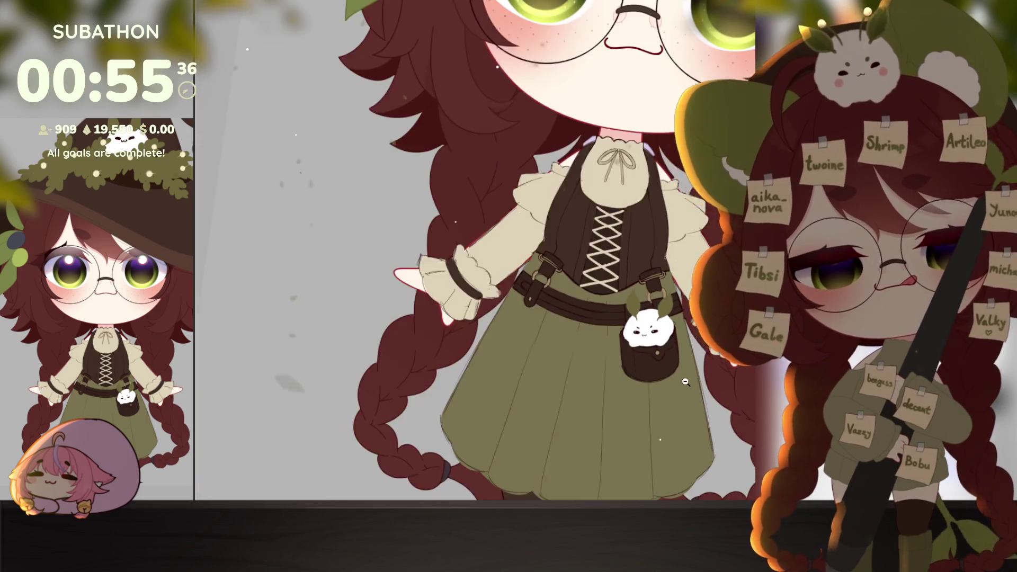
{"action": "left_click_drag", "start_coordinate": [718, 365], "coordinate": [700, 393]}
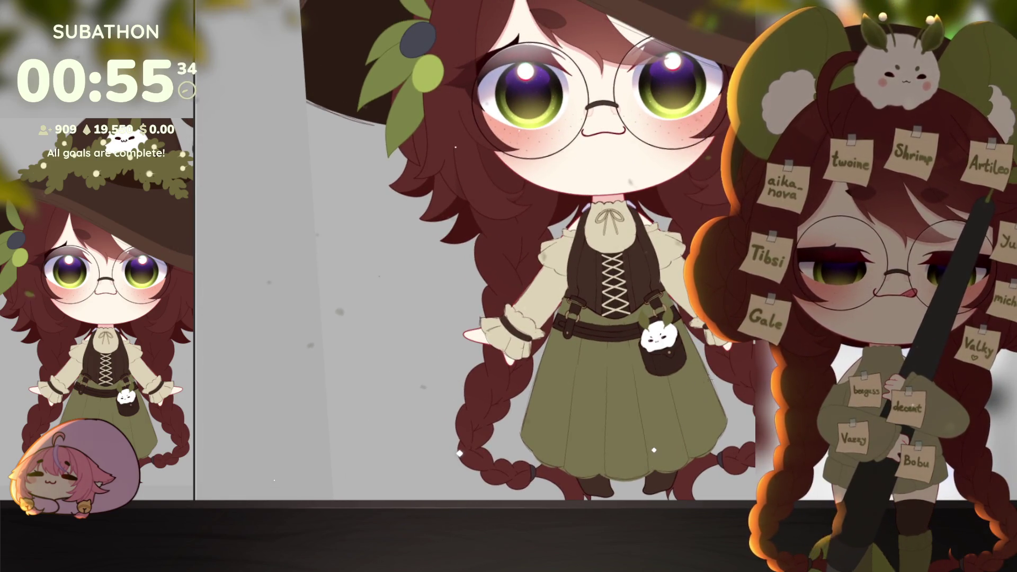
{"action": "scroll", "coordinate": [673, 358], "scroll_direction": "up", "scroll_amount": 5}
{"action": "mouse_move", "coordinate": [600, 299]}
{"action": "left_mouse_down"}
{"action": "mouse_move", "coordinate": [599, 326]}
{"action": "mouse_move", "coordinate": [642, 316]}
{"action": "mouse_move", "coordinate": [638, 306]}
{"action": "left_mouse_up"}
{"action": "key", "text": "ctrl+t"}
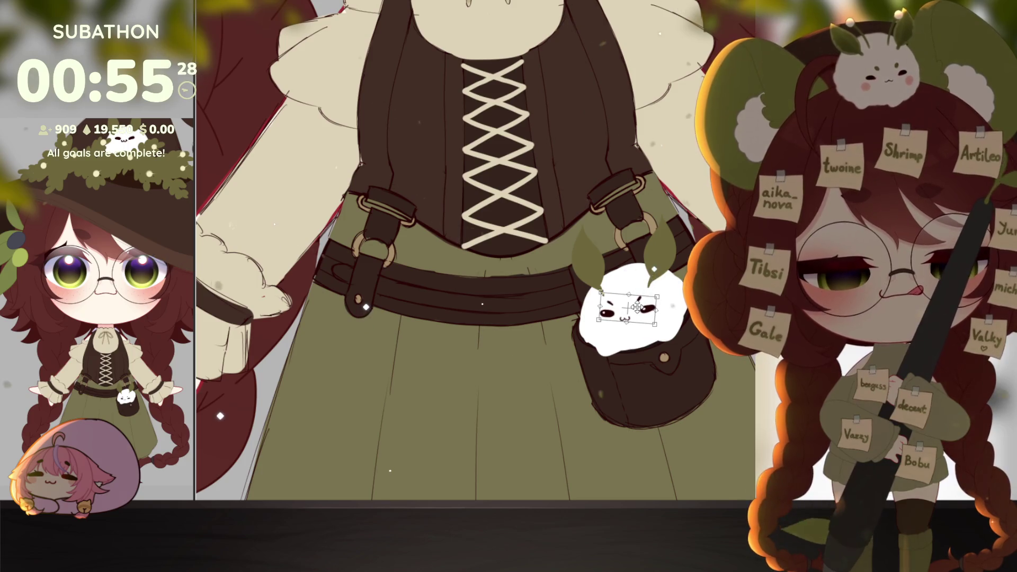
{"action": "mouse_move", "coordinate": [578, 210]}
{"action": "left_mouse_down"}
{"action": "mouse_move", "coordinate": [682, 249]}
{"action": "mouse_move", "coordinate": [574, 289]}
{"action": "left_mouse_up"}
{"action": "key", "text": "ctrl+t"}
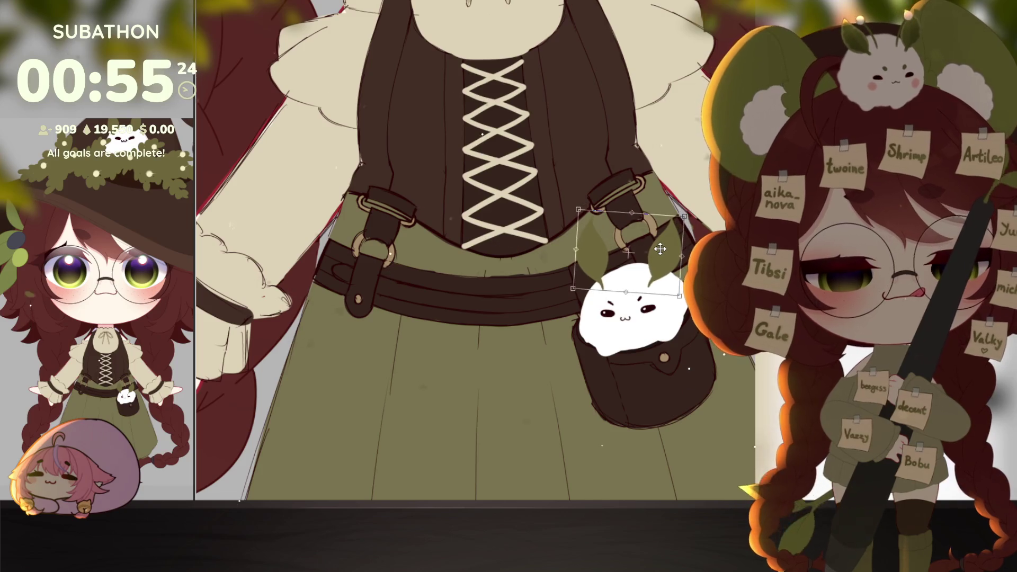
{"action": "key", "text": "Return"}
{"action": "scroll", "coordinate": [629, 253], "scroll_direction": "down", "scroll_amount": 5}
{"action": "scroll", "coordinate": [628, 253], "scroll_direction": "up", "scroll_amount": 5}
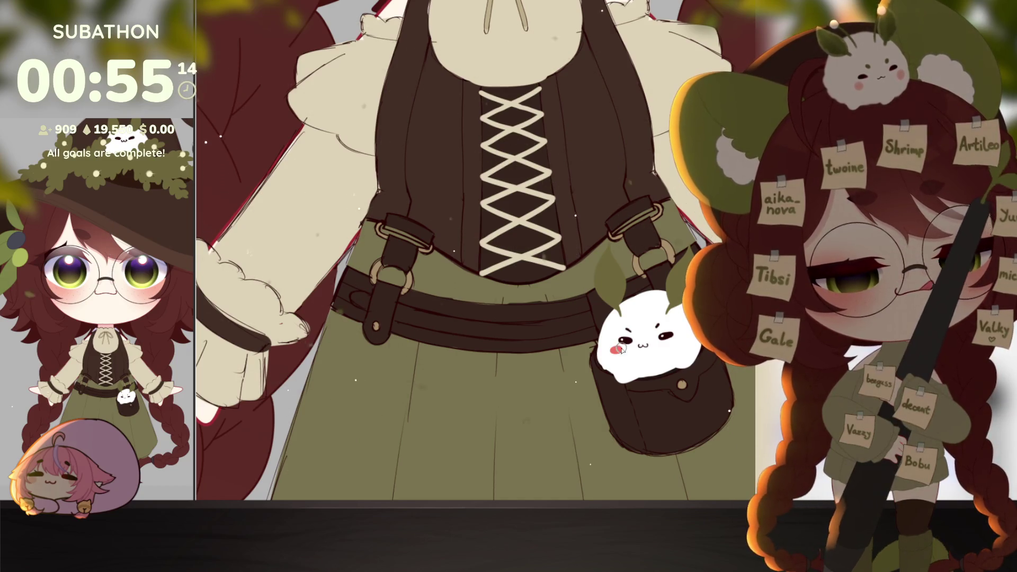
Paint pink blush on both bunny cheeks and add two green antennae with white tips.
{"action": "left_click_drag", "start_coordinate": [667, 343], "coordinate": [682, 343]}
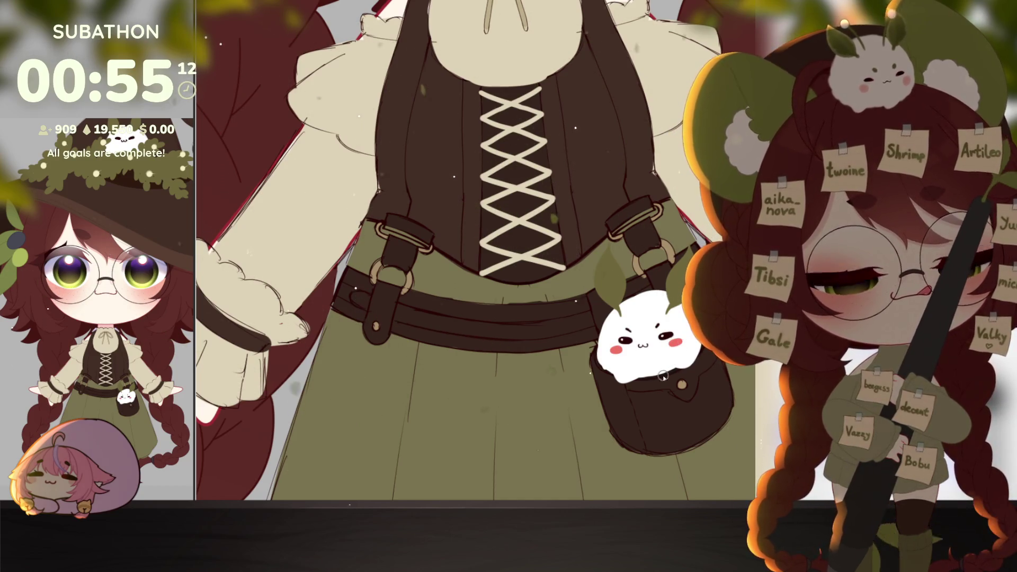
{"action": "left_click_drag", "start_coordinate": [663, 378], "coordinate": [654, 392]}
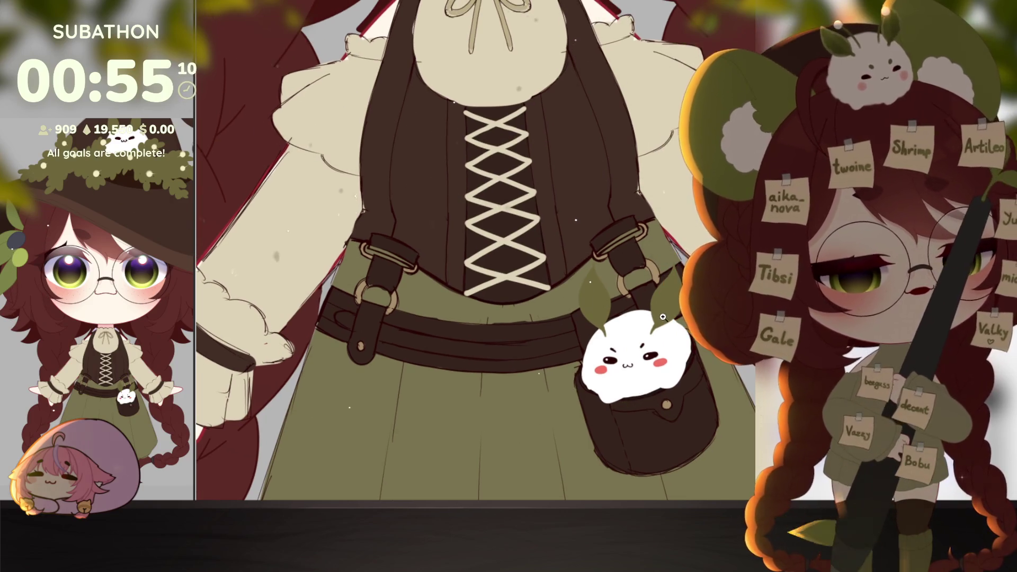
{"action": "left_click_drag", "start_coordinate": [663, 317], "coordinate": [600, 331]}
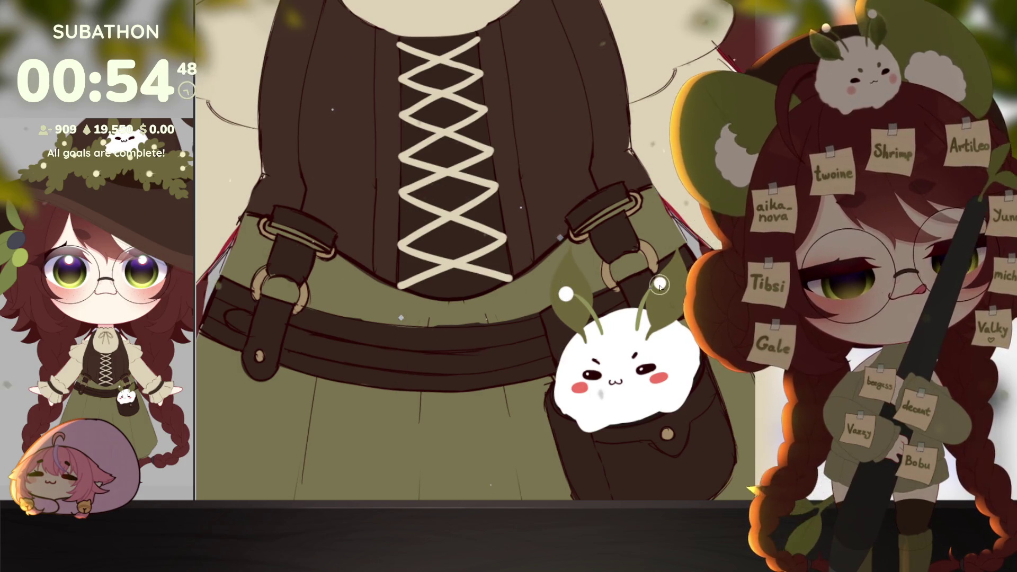
{"action": "scroll", "coordinate": [662, 289], "scroll_direction": "down", "scroll_amount": 3}
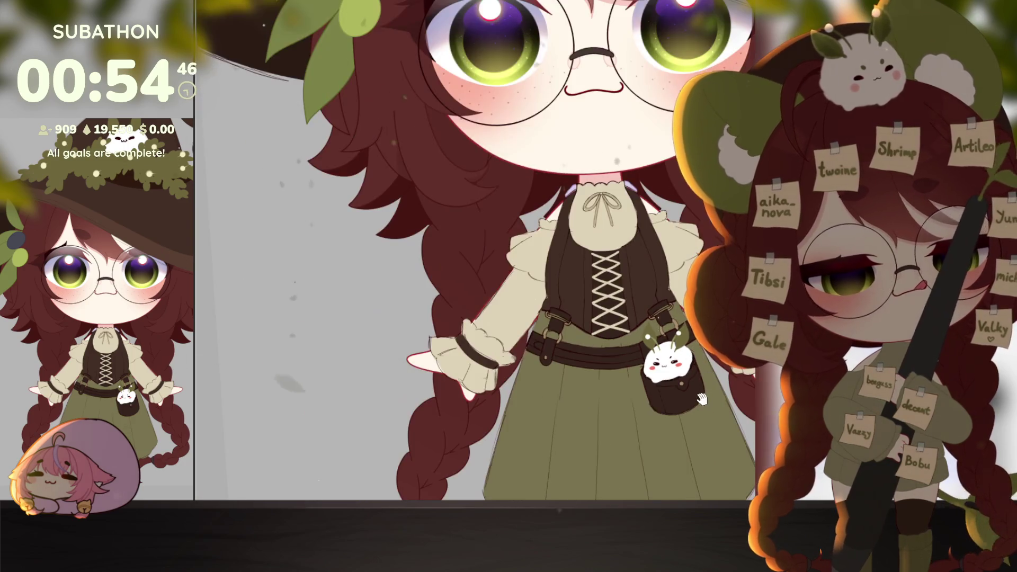
{"action": "scroll", "coordinate": [702, 399], "scroll_direction": "up", "scroll_amount": 3}
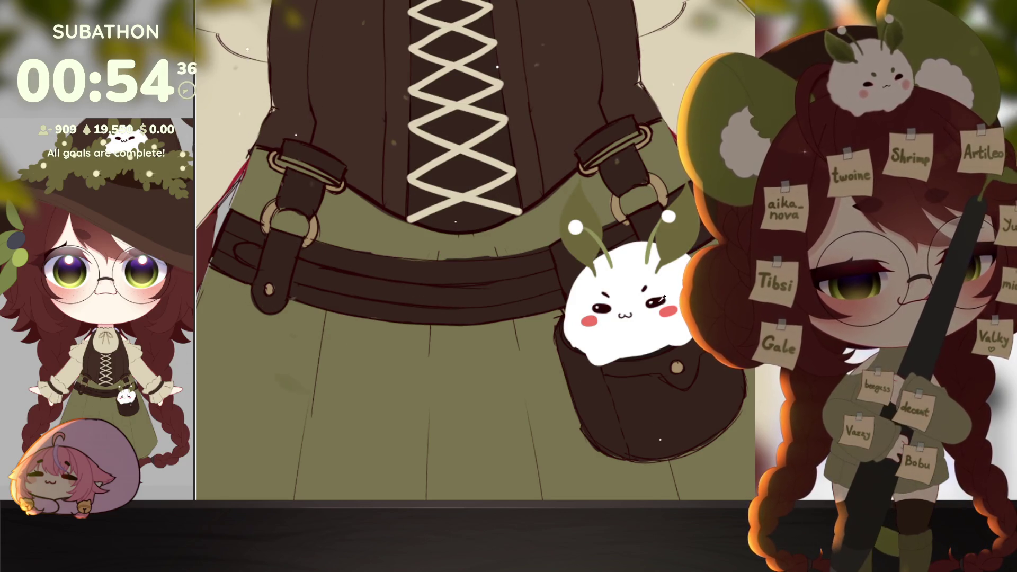
{"action": "scroll", "coordinate": [648, 330], "scroll_direction": "up", "scroll_amount": 3}
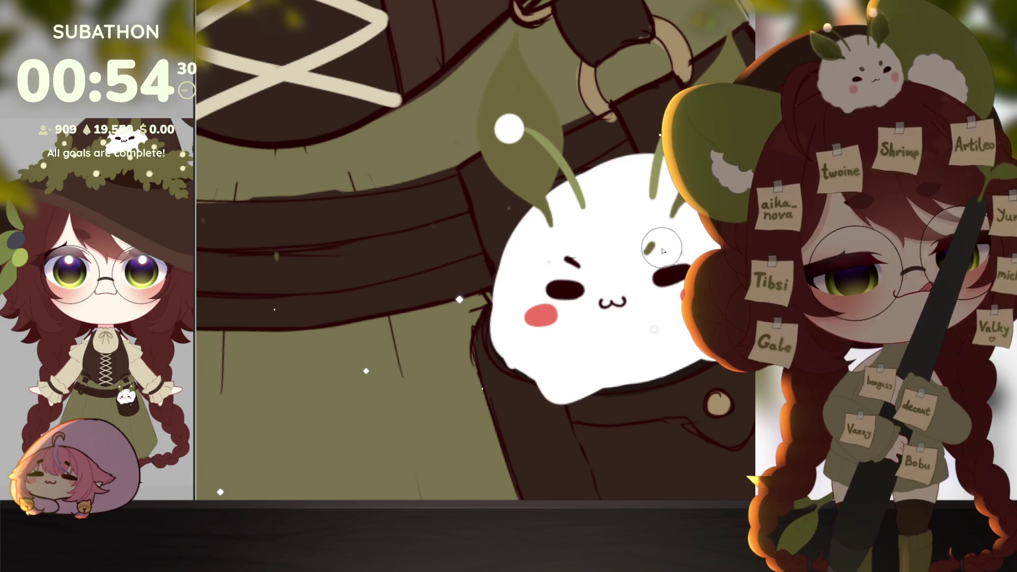
Paint small green eyebrows on the bunny.
{"action": "left_click_drag", "start_coordinate": [565, 258], "coordinate": [579, 265]}
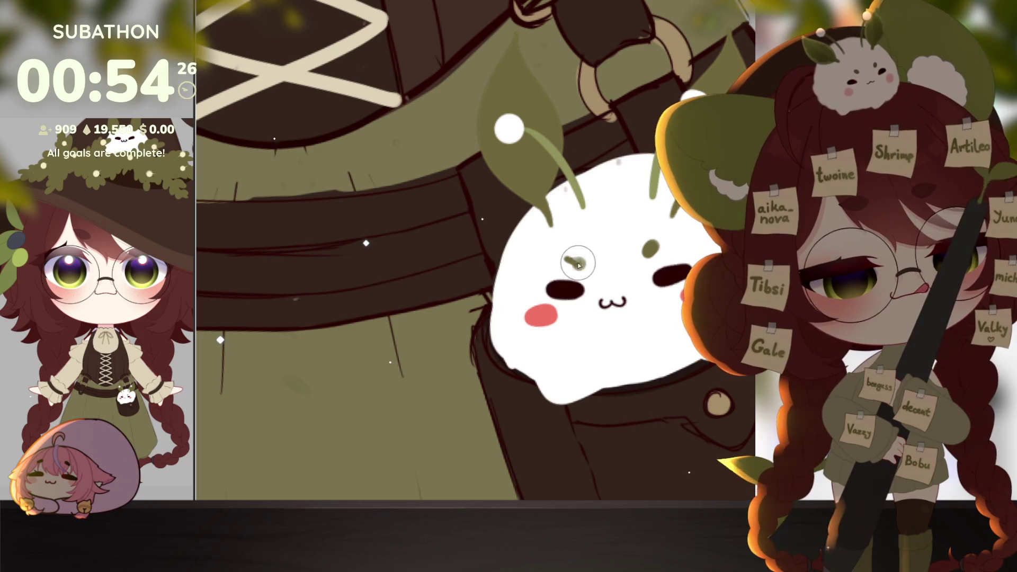
{"action": "scroll", "coordinate": [691, 377], "scroll_direction": "up", "scroll_amount": 1}
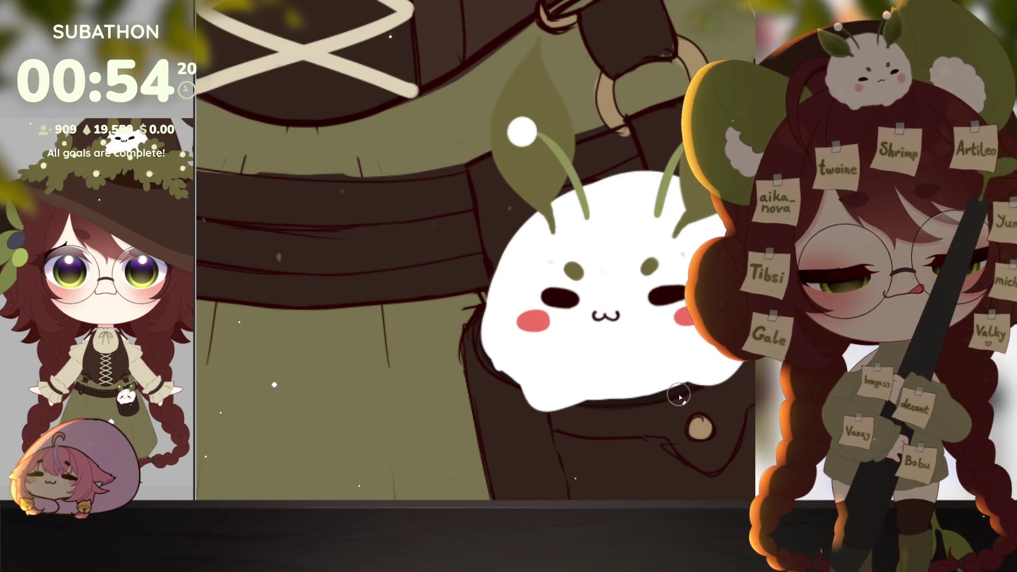
{"action": "scroll", "coordinate": [682, 401], "scroll_direction": "down", "scroll_amount": 6}
{"action": "scroll", "coordinate": [688, 368], "scroll_direction": "up", "scroll_amount": 4}
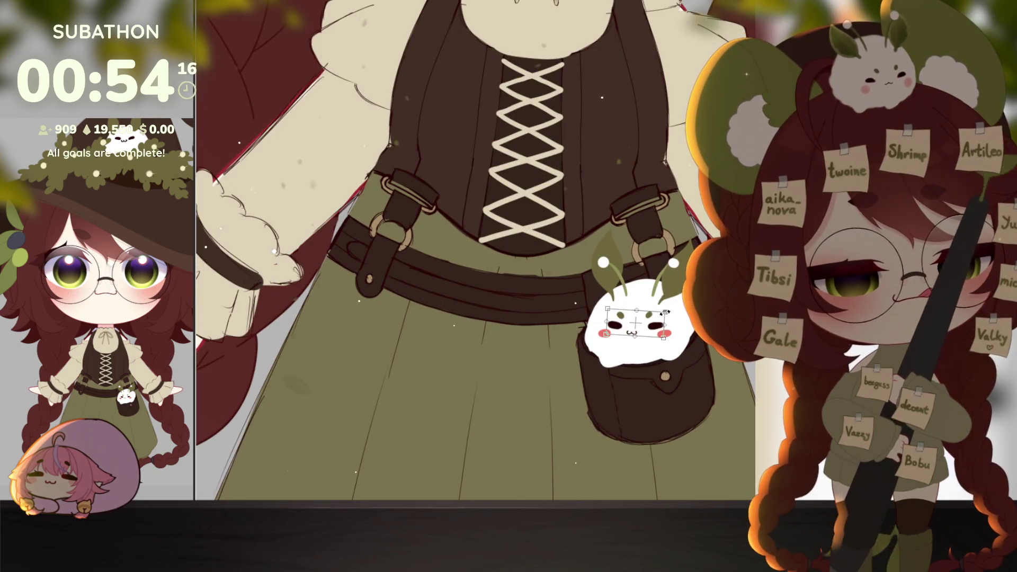
Move the bunny's face slightly down and undo its shrinking to keep the original size.
{"action": "left_click_drag", "start_coordinate": [645, 324], "coordinate": [653, 321]}
{"action": "scroll", "coordinate": [669, 404], "scroll_direction": "down", "scroll_amount": 5}
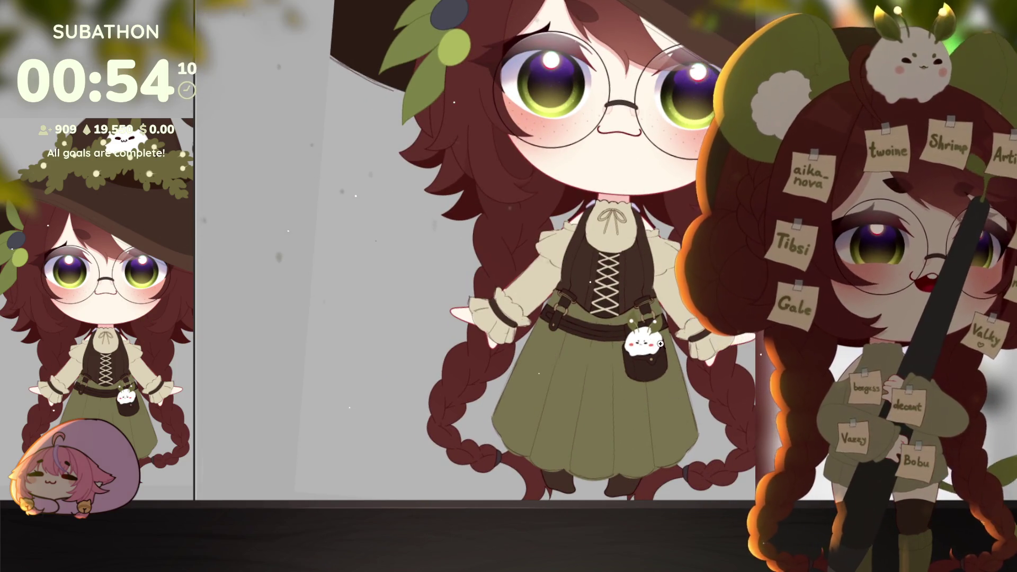
{"action": "scroll", "coordinate": [660, 343], "scroll_direction": "up", "scroll_amount": 5}
{"action": "key", "text": "ctrl+z"}
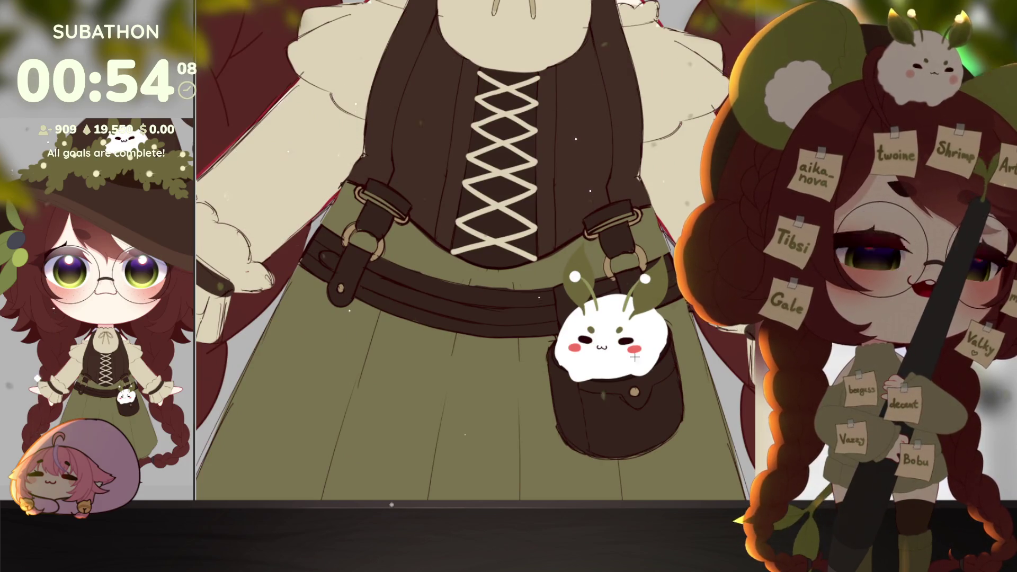
{"action": "scroll", "coordinate": [634, 357], "scroll_direction": "up", "scroll_amount": 3}
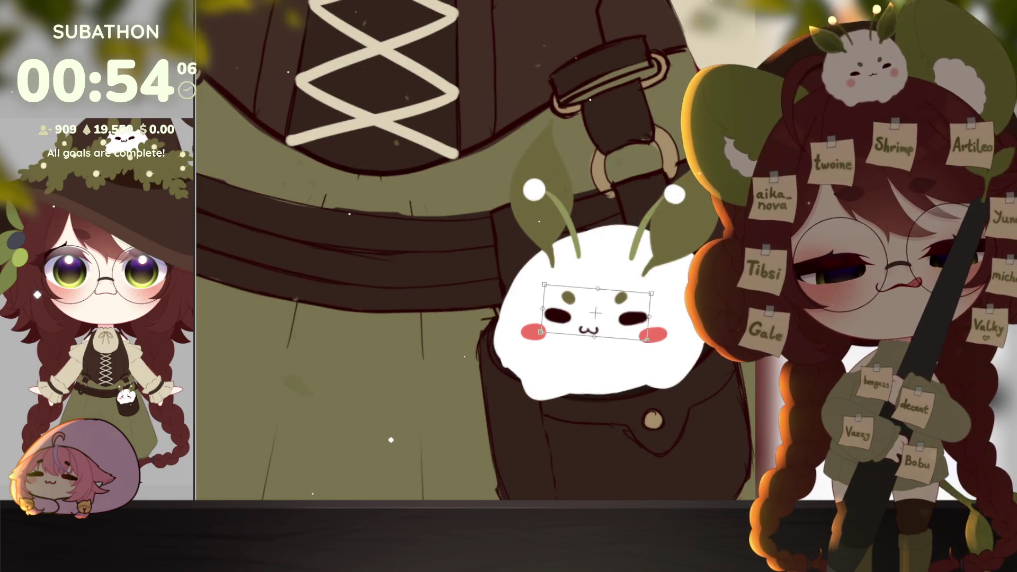
{"action": "scroll", "coordinate": [697, 382], "scroll_direction": "down", "scroll_amount": 10}
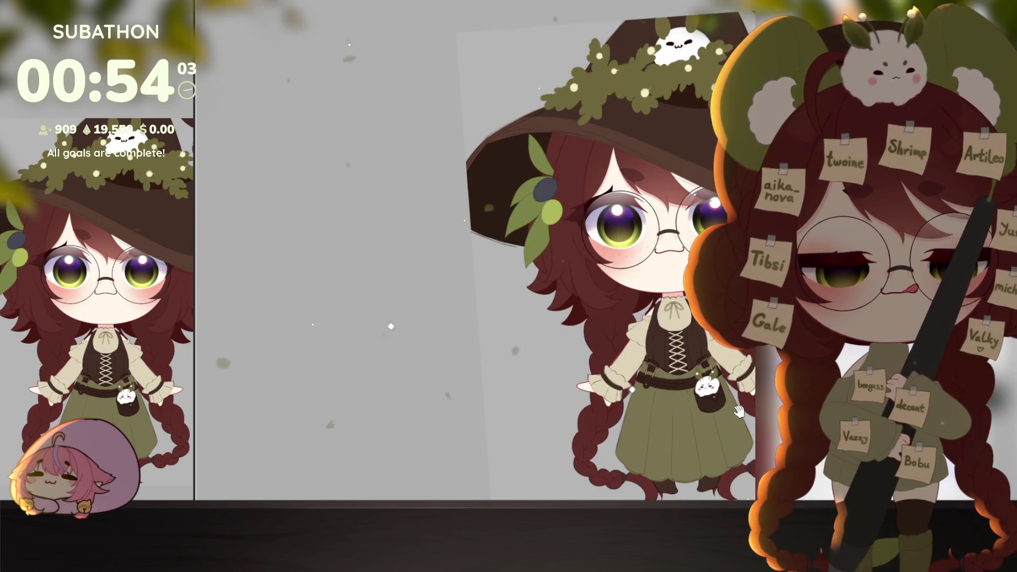
{"action": "mouse_move", "coordinate": [713, 413]}
{"action": "left_mouse_down"}
{"action": "mouse_move", "coordinate": [697, 447]}
{"action": "mouse_move", "coordinate": [688, 432]}
{"action": "left_mouse_up"}
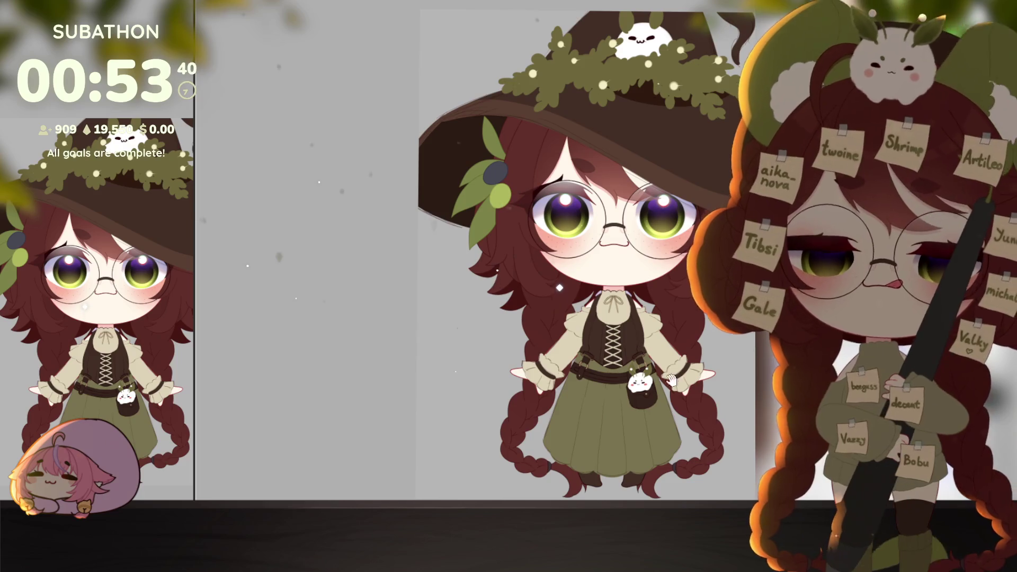
{"action": "scroll", "coordinate": [671, 379], "scroll_direction": "up", "scroll_amount": 3}
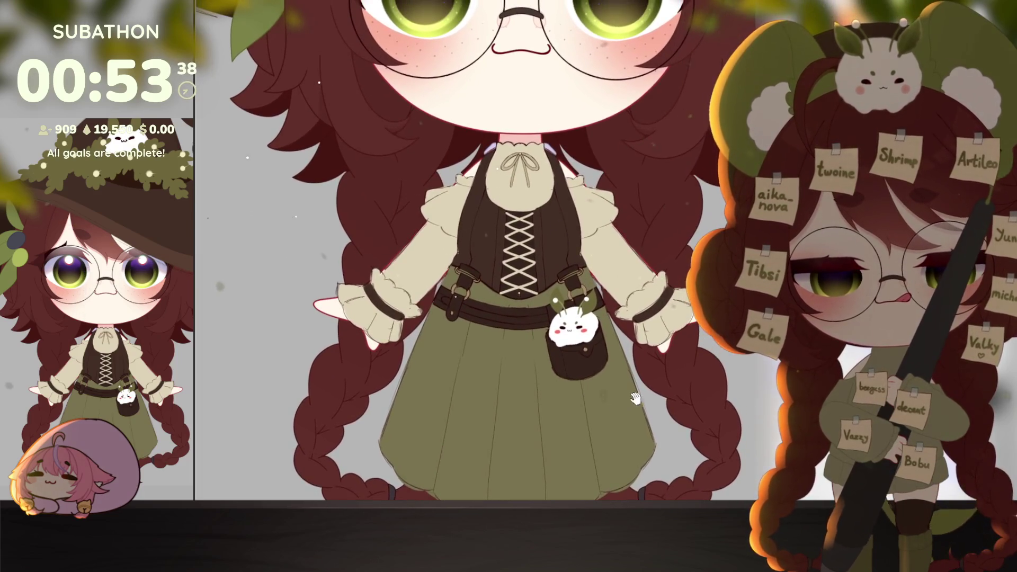
{"action": "left_click_drag", "start_coordinate": [690, 383], "coordinate": [688, 398]}
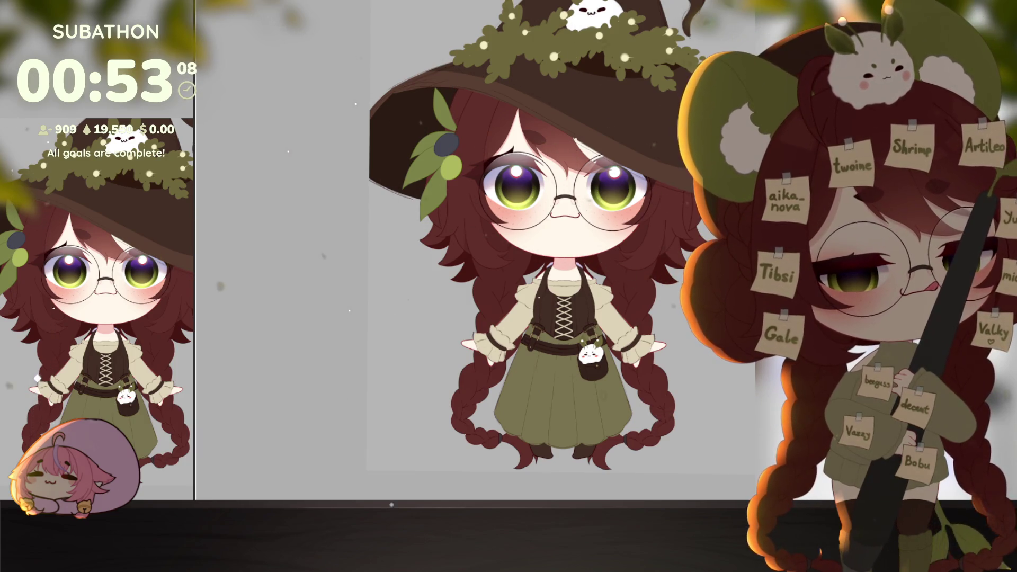
{"action": "scroll", "coordinate": [522, 408], "scroll_direction": "up", "scroll_amount": 5}
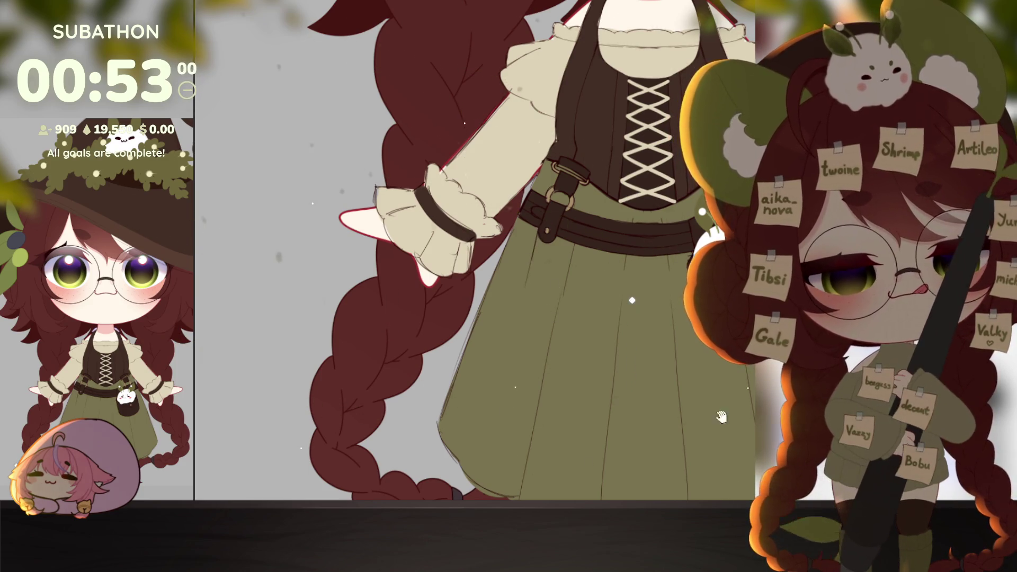
{"action": "left_click_drag", "start_coordinate": [722, 417], "coordinate": [664, 408]}
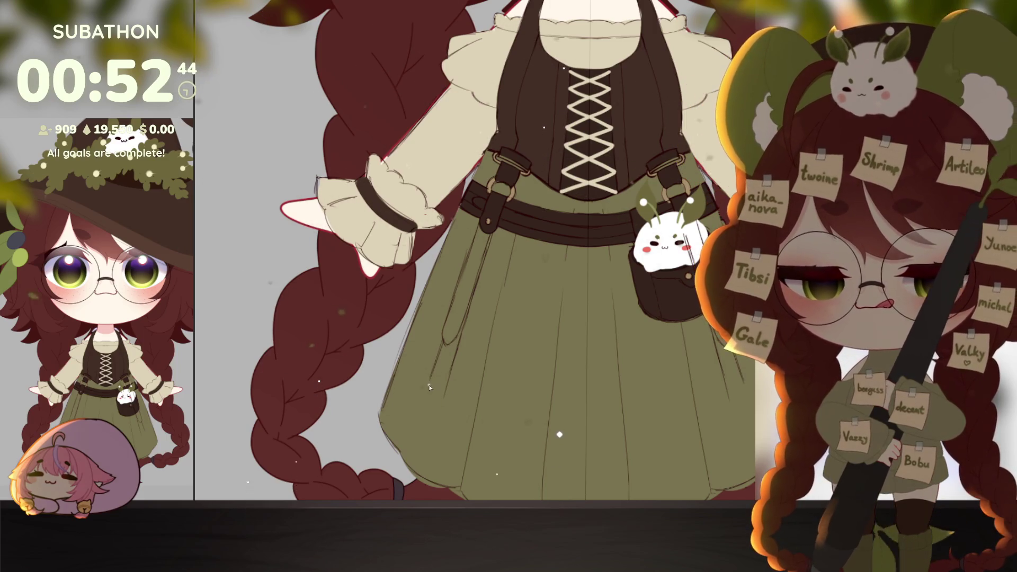
Sketch the pocket curves and the strap's hooked tip with a closed bottom loop.
{"action": "left_click_drag", "start_coordinate": [431, 380], "coordinate": [446, 381]}
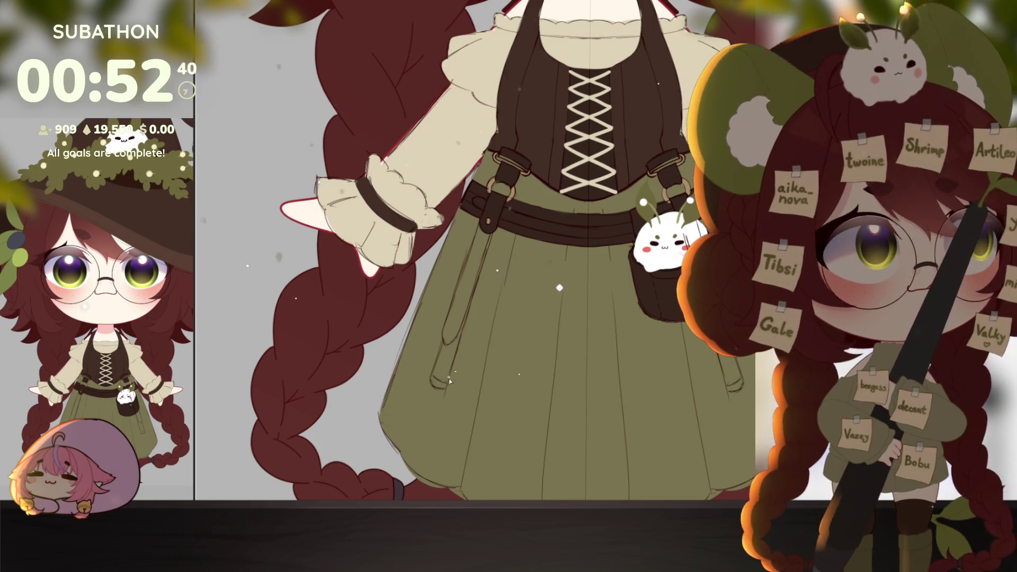
{"action": "scroll", "coordinate": [448, 379], "scroll_direction": "up", "scroll_amount": 2}
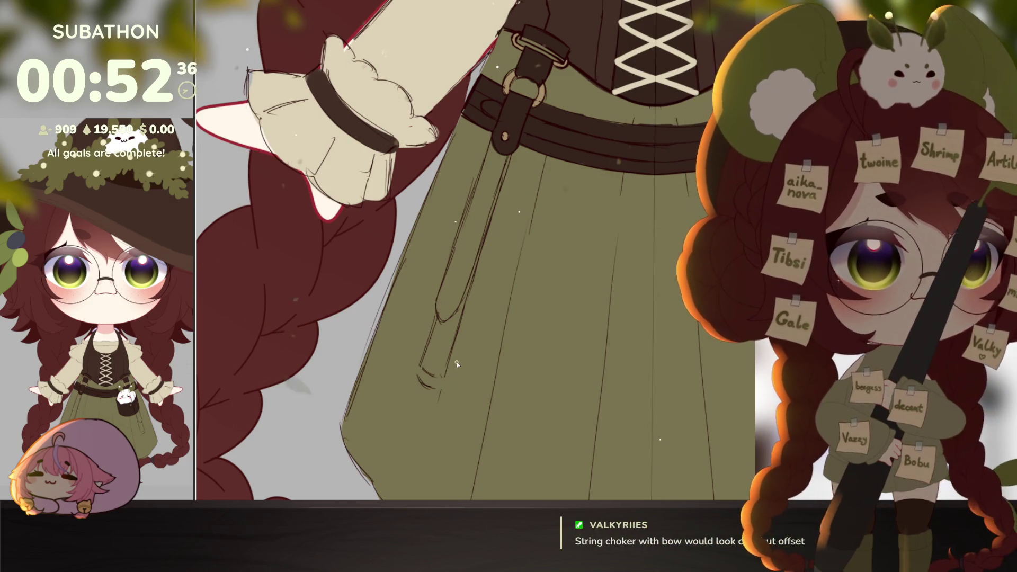
{"action": "left_click_drag", "start_coordinate": [419, 369], "coordinate": [442, 377]}
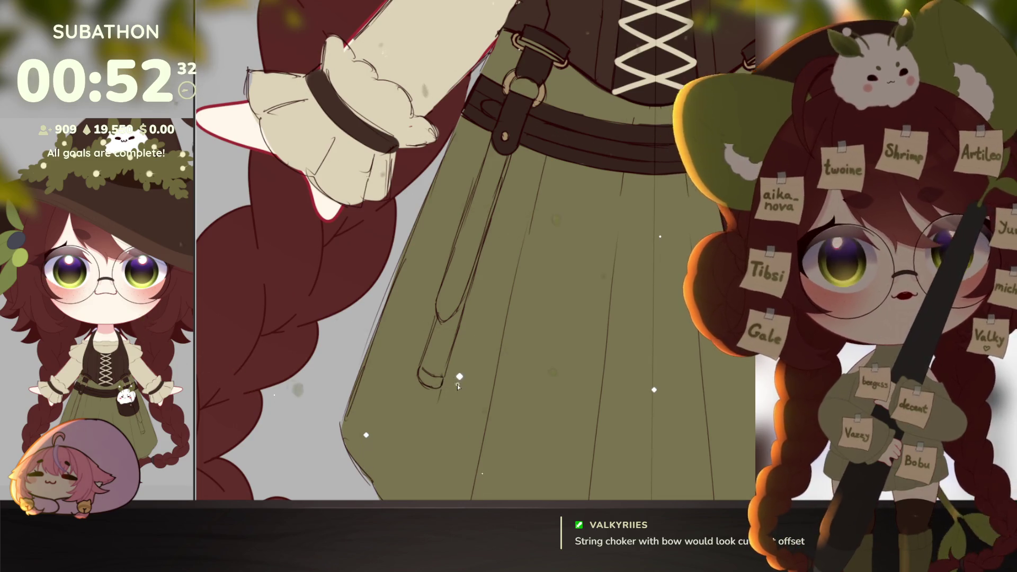
{"action": "scroll", "coordinate": [458, 387], "scroll_direction": "down", "scroll_amount": 2}
{"action": "left_click_drag", "start_coordinate": [462, 354], "coordinate": [467, 368]}
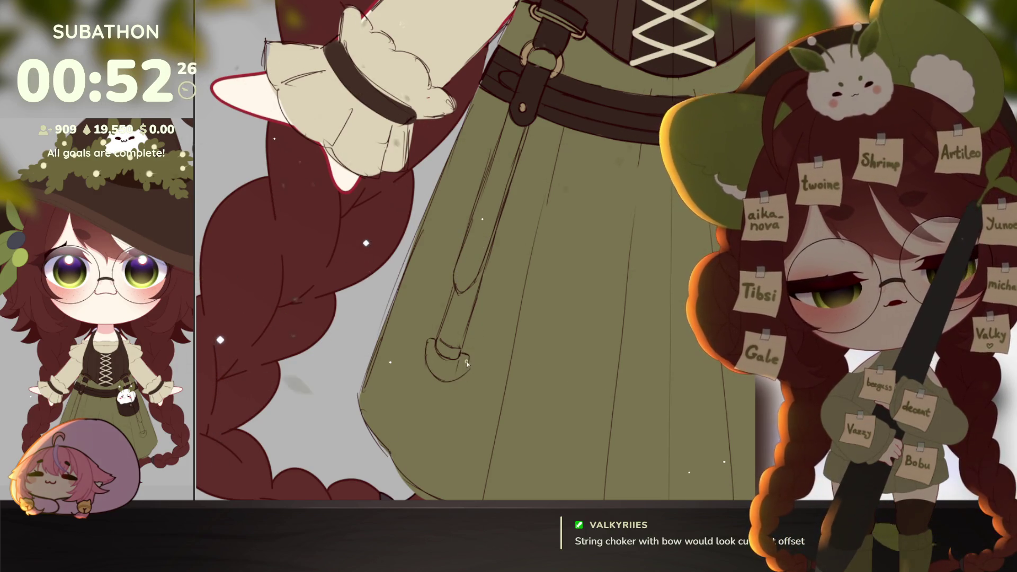
{"action": "left_click_drag", "start_coordinate": [467, 361], "coordinate": [437, 380]}
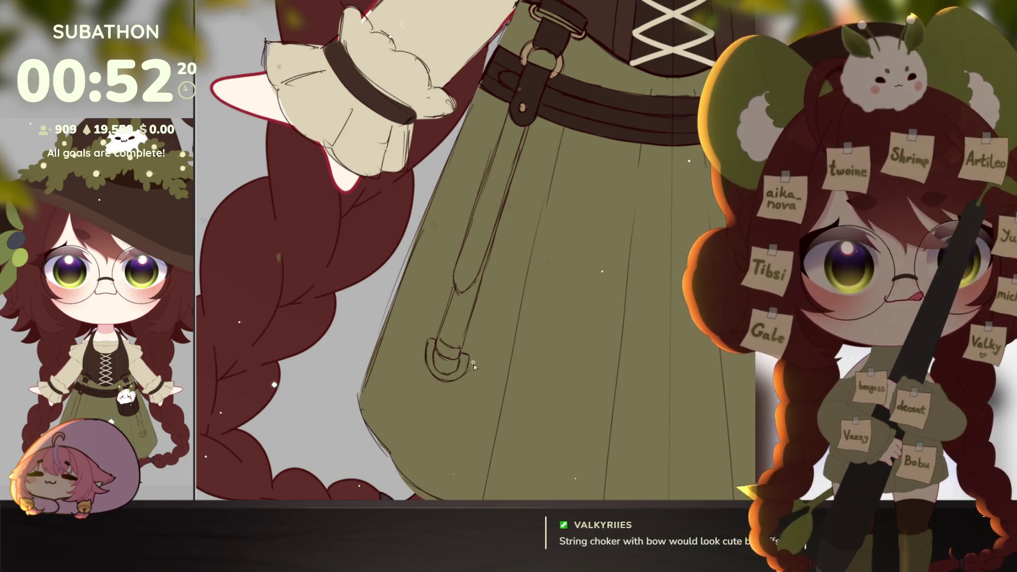
{"action": "scroll", "coordinate": [474, 365], "scroll_direction": "up", "scroll_amount": 1}
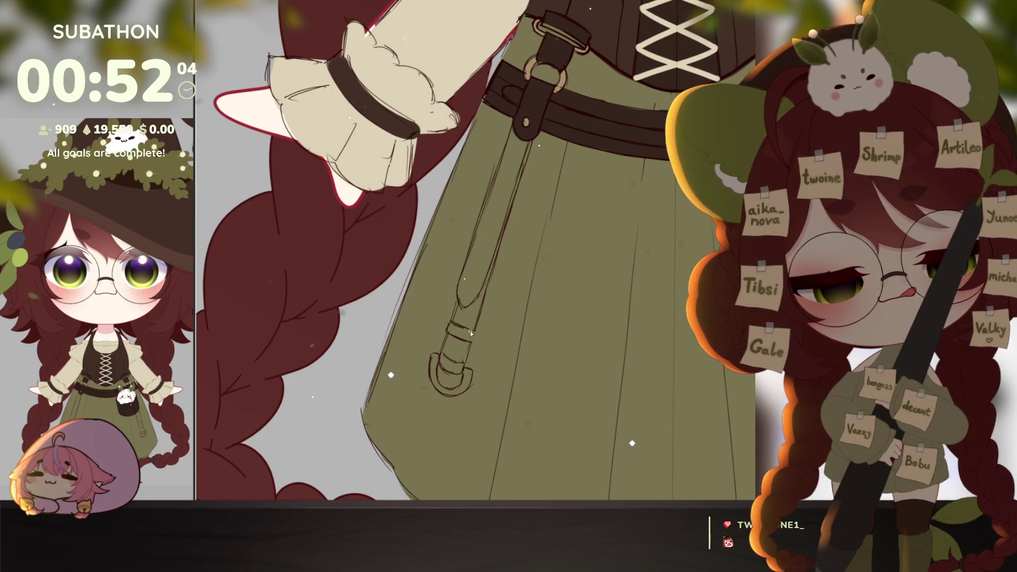
Draw a keeper band across the skirt strap and adjust the strap sketch.
{"action": "left_click", "coordinate": [589, 400]}
{"action": "left_click", "coordinate": [589, 401]}
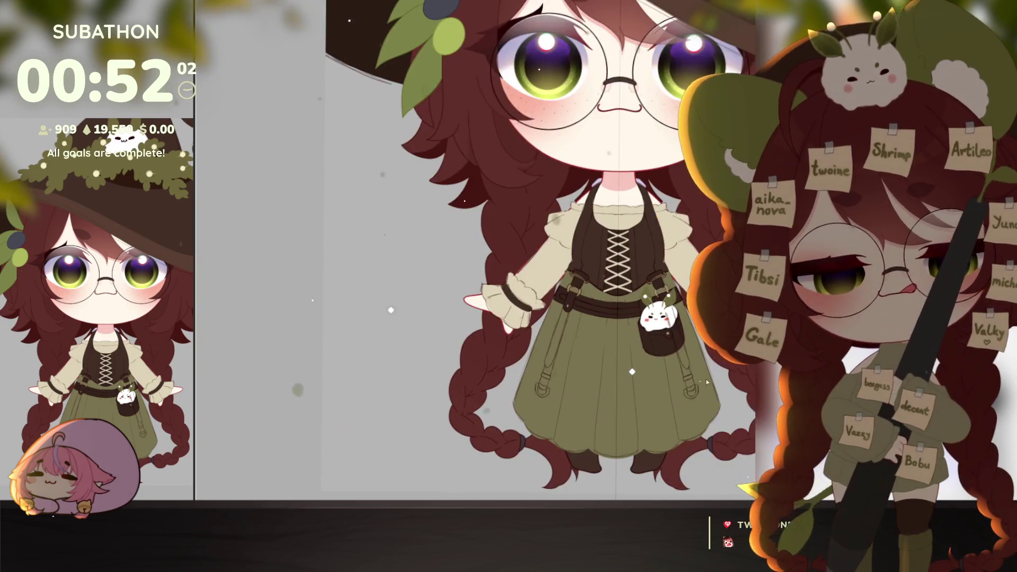
{"action": "scroll", "coordinate": [554, 389], "scroll_direction": "up", "scroll_amount": 5}
{"action": "left_click_drag", "start_coordinate": [554, 389], "coordinate": [534, 317]}
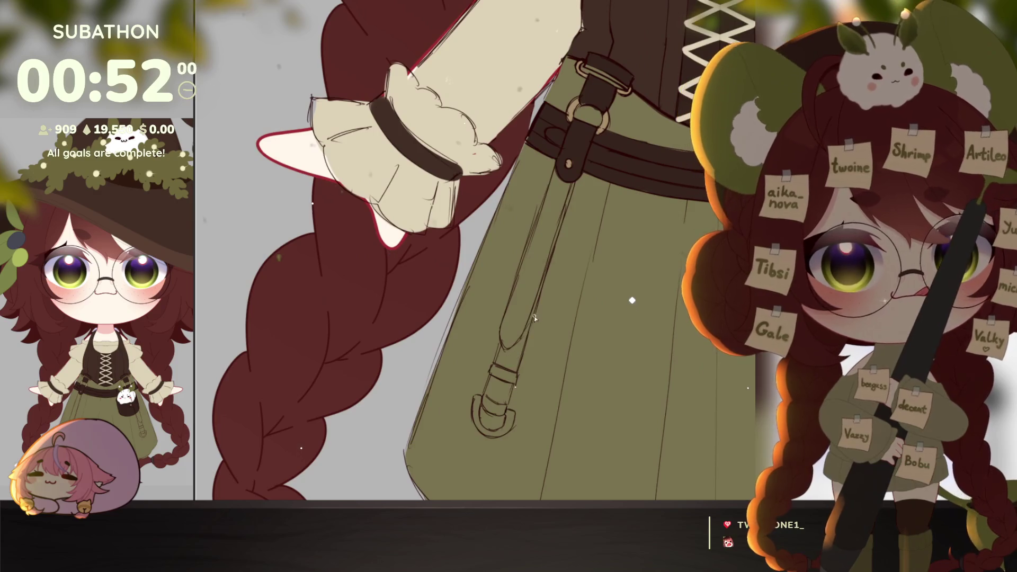
{"action": "left_click_drag", "start_coordinate": [523, 274], "coordinate": [542, 283]}
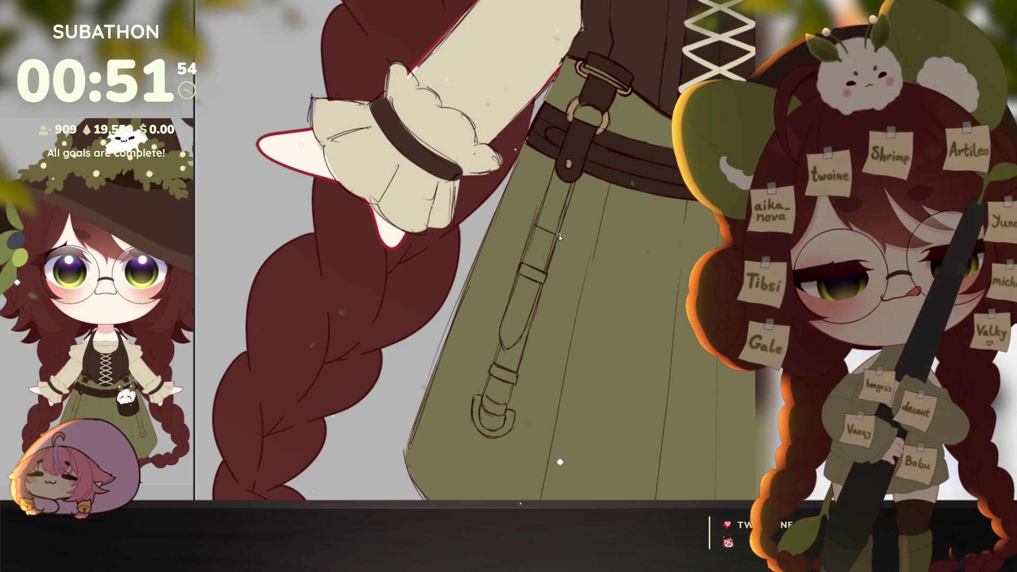
{"action": "key", "text": "ctrl+t"}
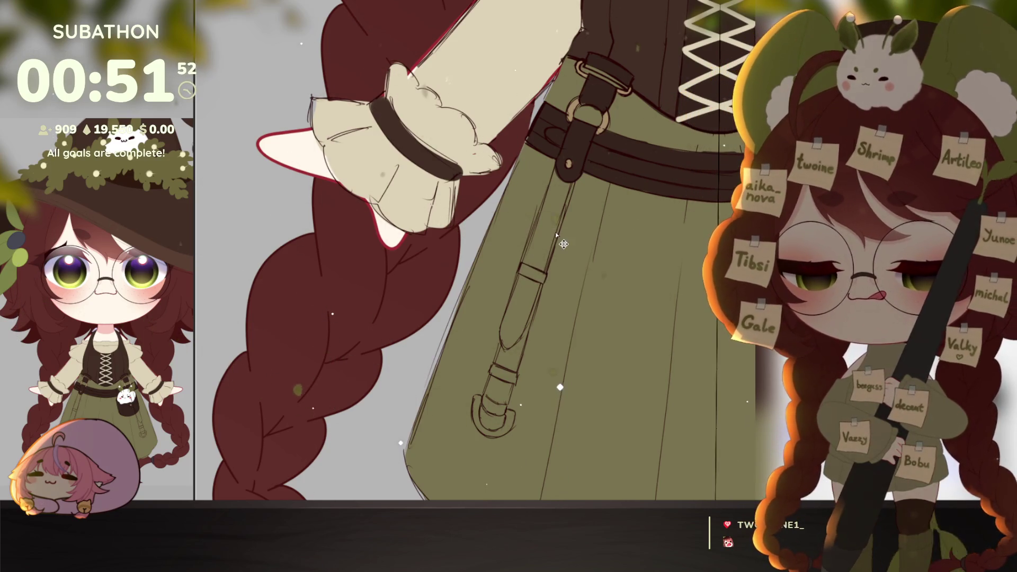
{"action": "scroll", "coordinate": [564, 244], "scroll_direction": "down", "scroll_amount": 5}
{"action": "scroll", "coordinate": [677, 429], "scroll_direction": "up", "scroll_amount": 2}
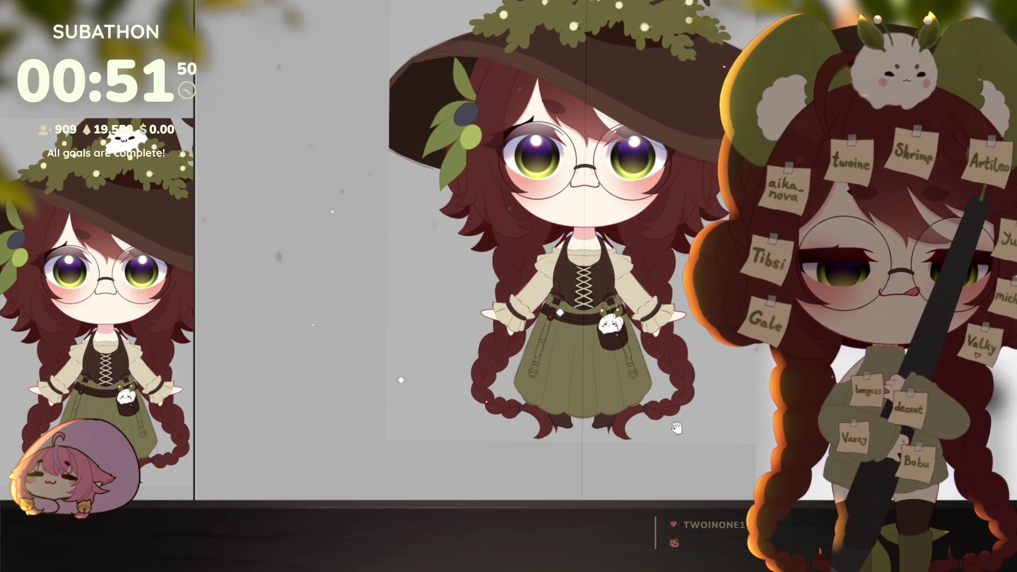
{"action": "scroll", "coordinate": [660, 413], "scroll_direction": "up", "scroll_amount": 3}
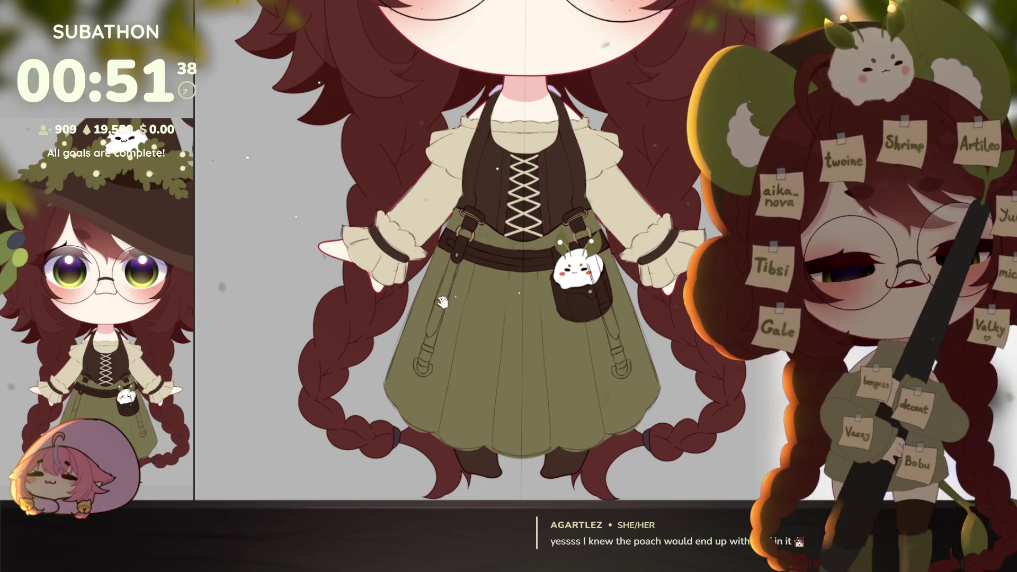
{"action": "scroll", "coordinate": [560, 286], "scroll_direction": "up", "scroll_amount": 5}
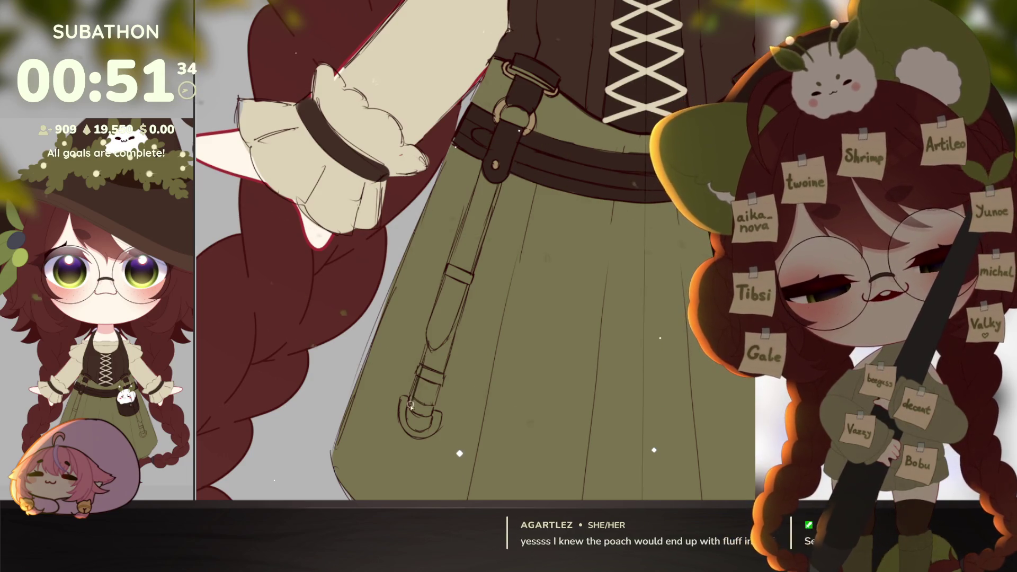
Fill both side straps with dark brown and review the whole character.
{"action": "mouse_move", "coordinate": [456, 331]}
{"action": "left_mouse_down"}
{"action": "mouse_move", "coordinate": [457, 349]}
{"action": "mouse_move", "coordinate": [432, 377]}
{"action": "mouse_move", "coordinate": [437, 328]}
{"action": "mouse_move", "coordinate": [430, 356]}
{"action": "mouse_move", "coordinate": [486, 182]}
{"action": "mouse_move", "coordinate": [502, 162]}
{"action": "mouse_move", "coordinate": [457, 298]}
{"action": "mouse_move", "coordinate": [507, 188]}
{"action": "mouse_move", "coordinate": [469, 254]}
{"action": "mouse_move", "coordinate": [478, 258]}
{"action": "mouse_move", "coordinate": [447, 370]}
{"action": "mouse_move", "coordinate": [425, 414]}
{"action": "left_mouse_up"}
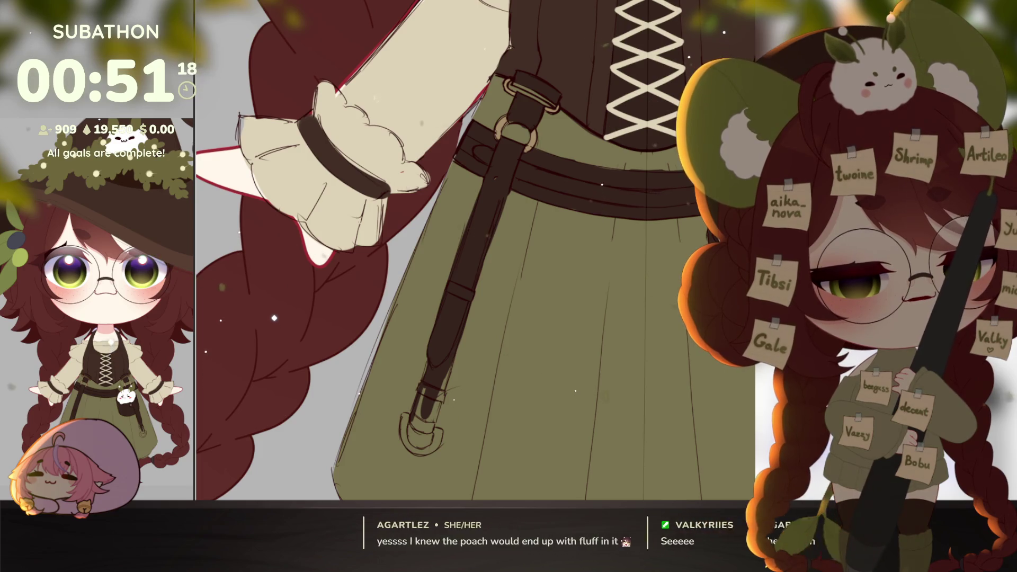
{"action": "scroll", "coordinate": [520, 417], "scroll_direction": "down", "scroll_amount": 2}
{"action": "scroll", "coordinate": [520, 417], "scroll_direction": "down", "scroll_amount": 1}
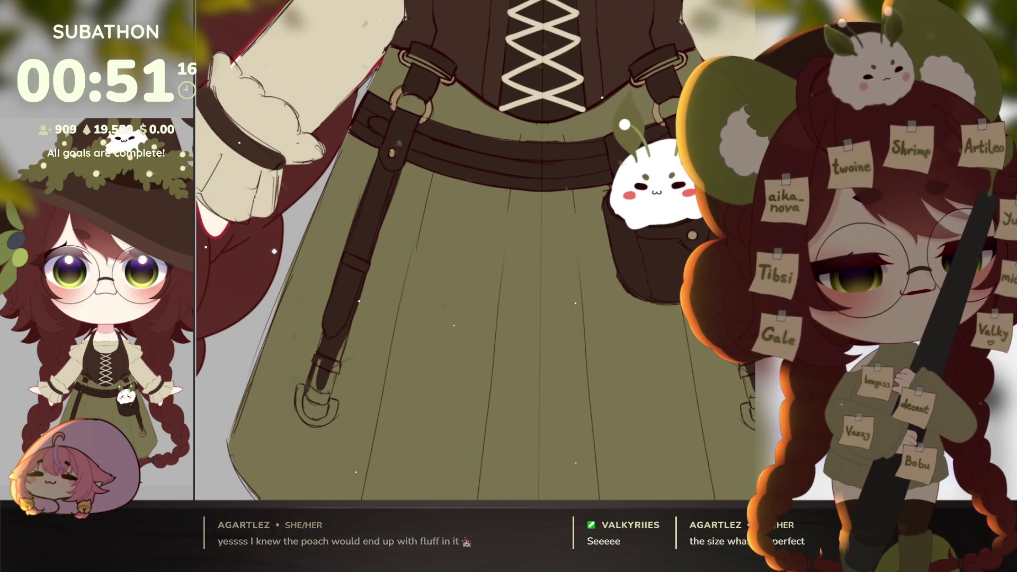
{"action": "scroll", "coordinate": [476, 420], "scroll_direction": "up", "scroll_amount": 3}
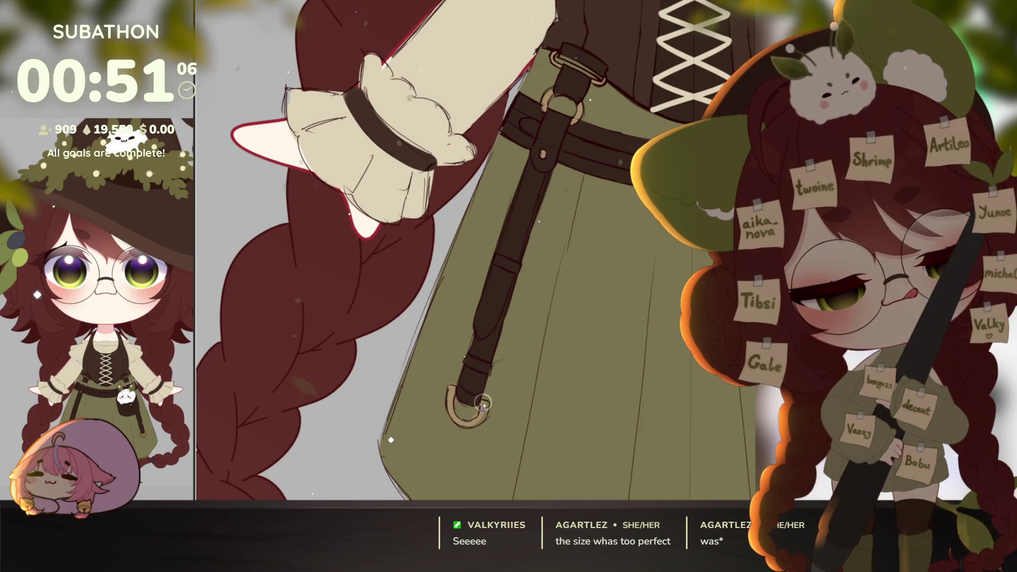
{"action": "left_click", "coordinate": [608, 422], "text": "alt"}
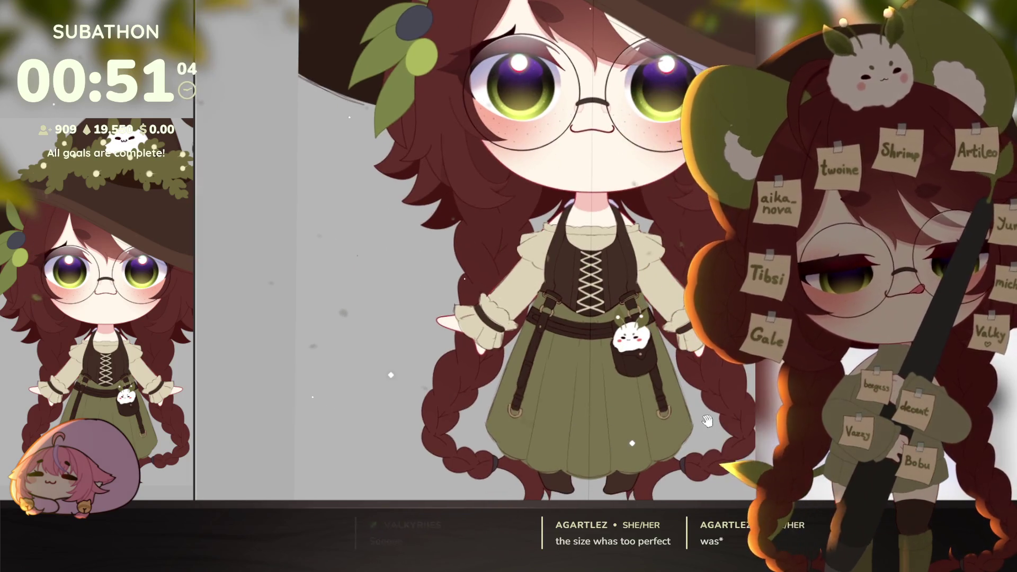
{"action": "left_click_drag", "start_coordinate": [608, 422], "coordinate": [657, 421]}
{"action": "scroll", "coordinate": [657, 421], "scroll_direction": "down", "scroll_amount": 2}
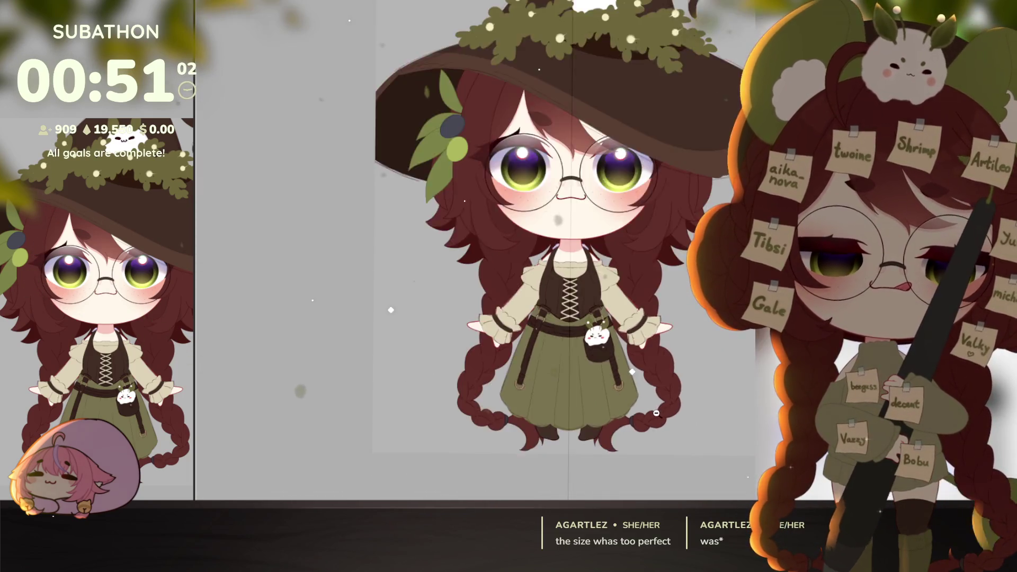
{"action": "scroll", "coordinate": [663, 408], "scroll_direction": "up", "scroll_amount": 2}
{"action": "scroll", "coordinate": [662, 405], "scroll_direction": "down", "scroll_amount": 1}
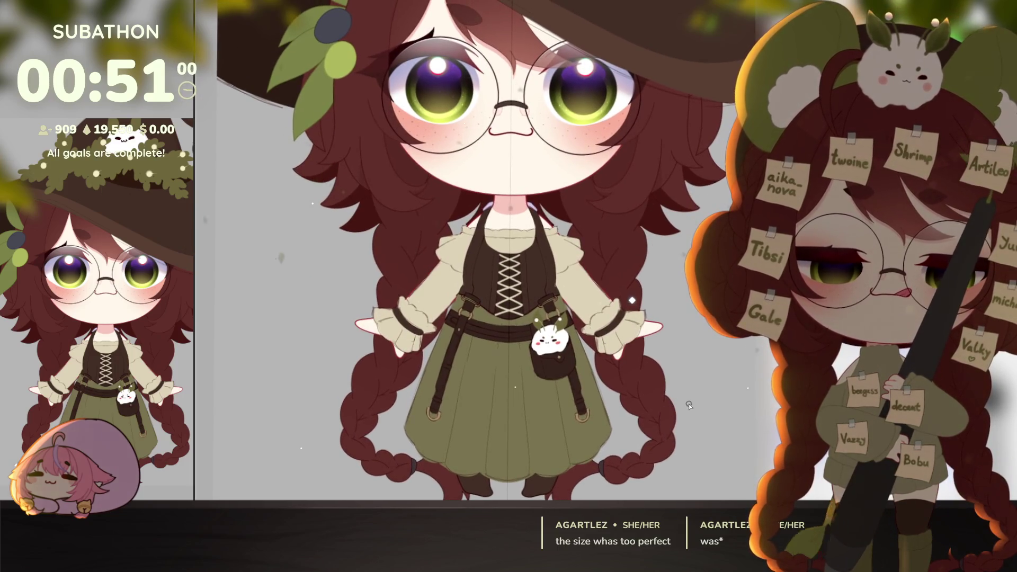
{"action": "scroll", "coordinate": [688, 404], "scroll_direction": "up", "scroll_amount": 1}
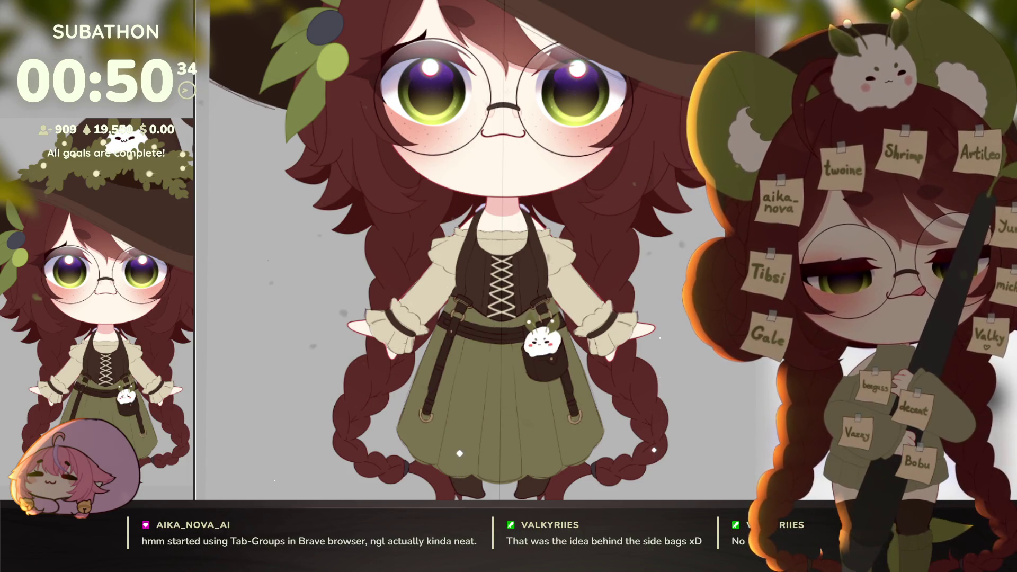
{"action": "scroll", "coordinate": [457, 242], "scroll_direction": "up", "scroll_amount": 2}
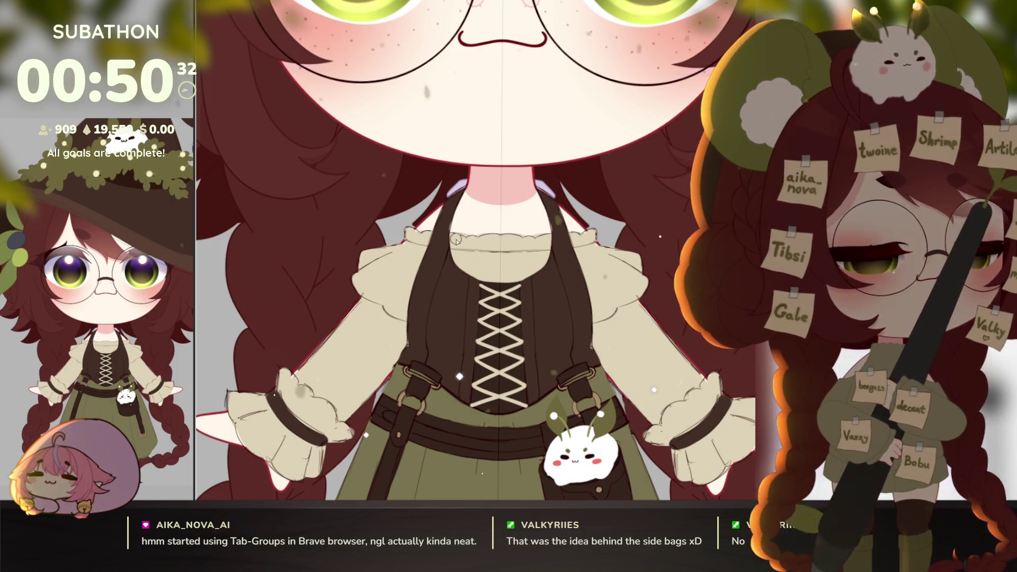
Try a collar bow over the neckline, then remove it to keep the off-shoulder look.
{"action": "key", "text": "ctrl+z"}
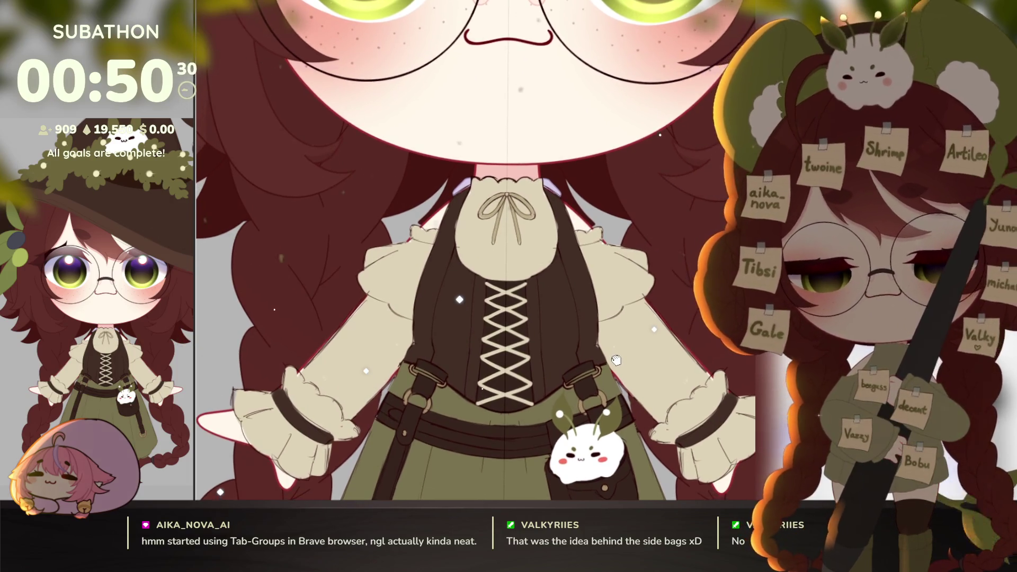
{"action": "left_click_drag", "start_coordinate": [616, 360], "coordinate": [611, 349]}
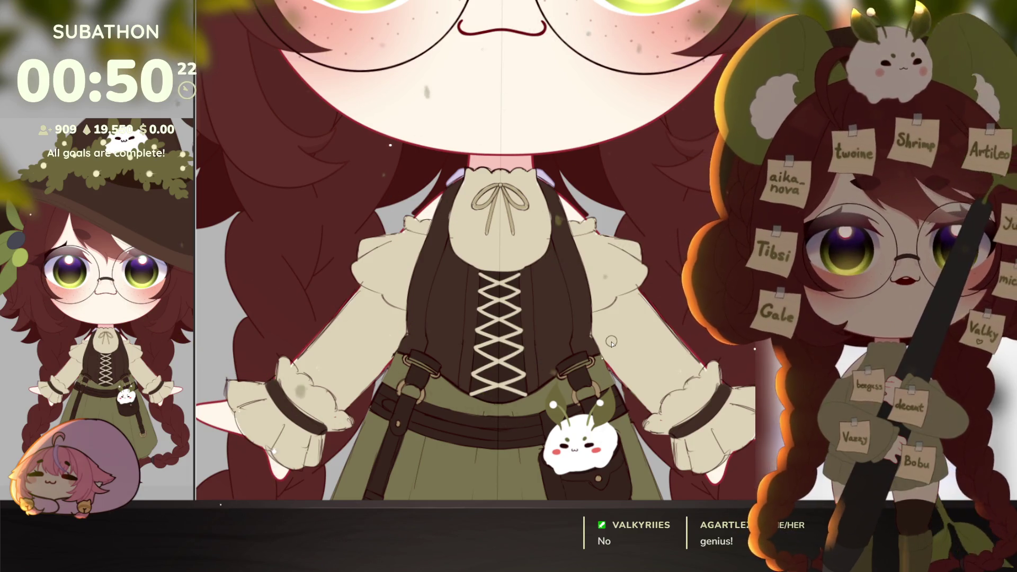
{"action": "scroll", "coordinate": [612, 343], "scroll_direction": "down", "scroll_amount": 3}
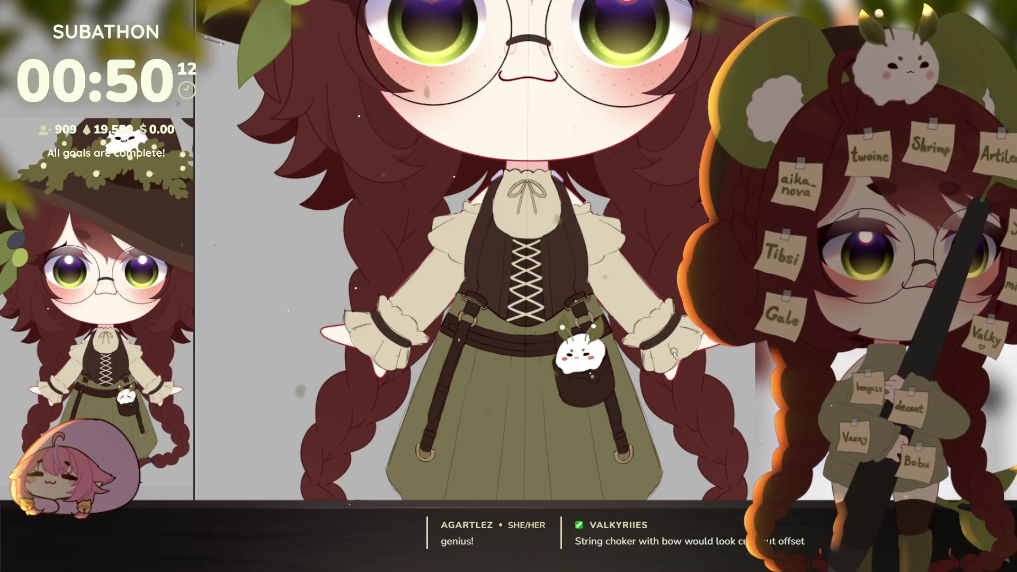
{"action": "key", "text": "ctrl+z"}
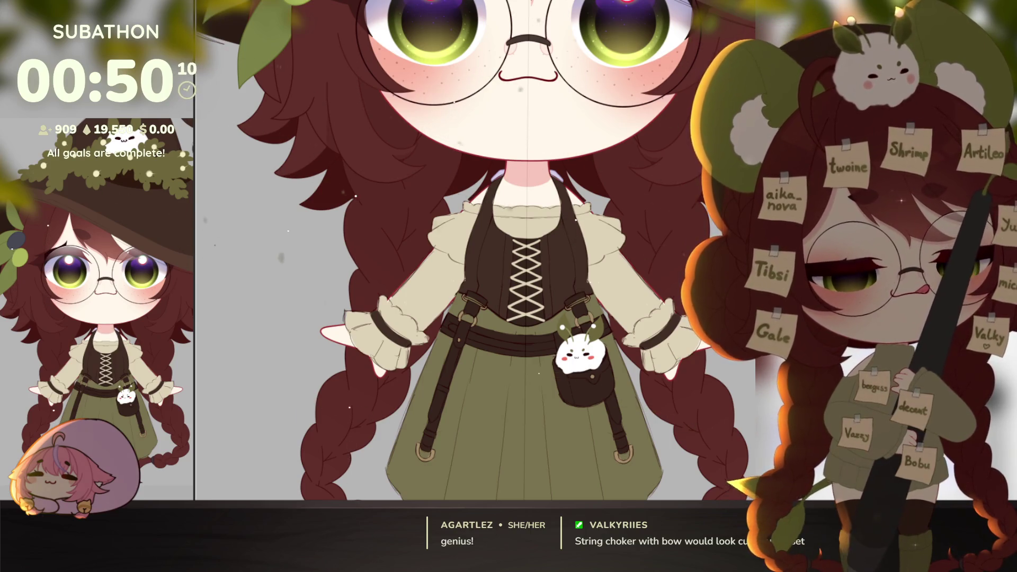
{"action": "scroll", "coordinate": [549, 227], "scroll_direction": "up", "scroll_amount": 5}
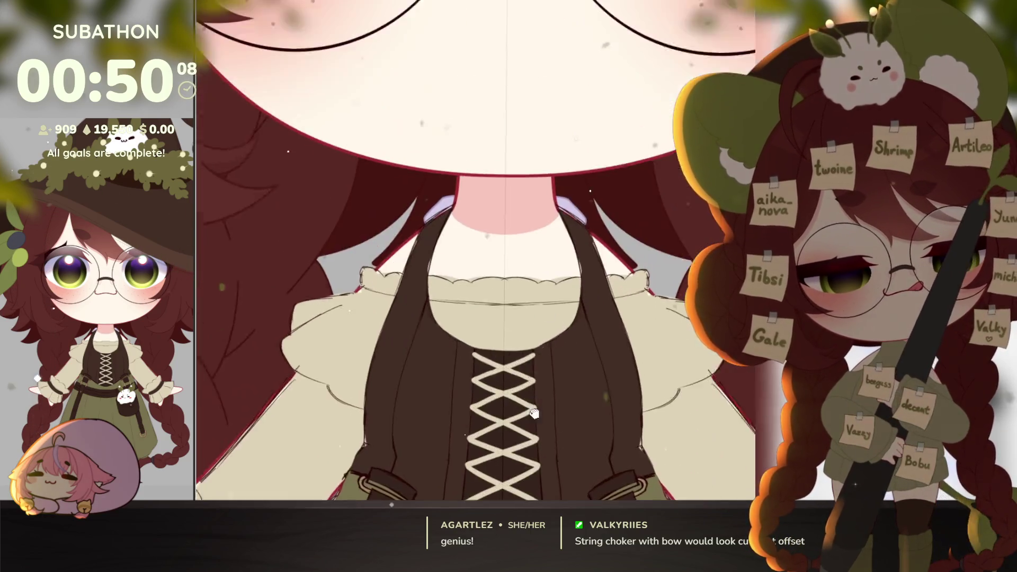
Sketch a dot and a curved pendant below the choker ring.
{"action": "scroll", "coordinate": [652, 265], "scroll_direction": "up", "scroll_amount": 3}
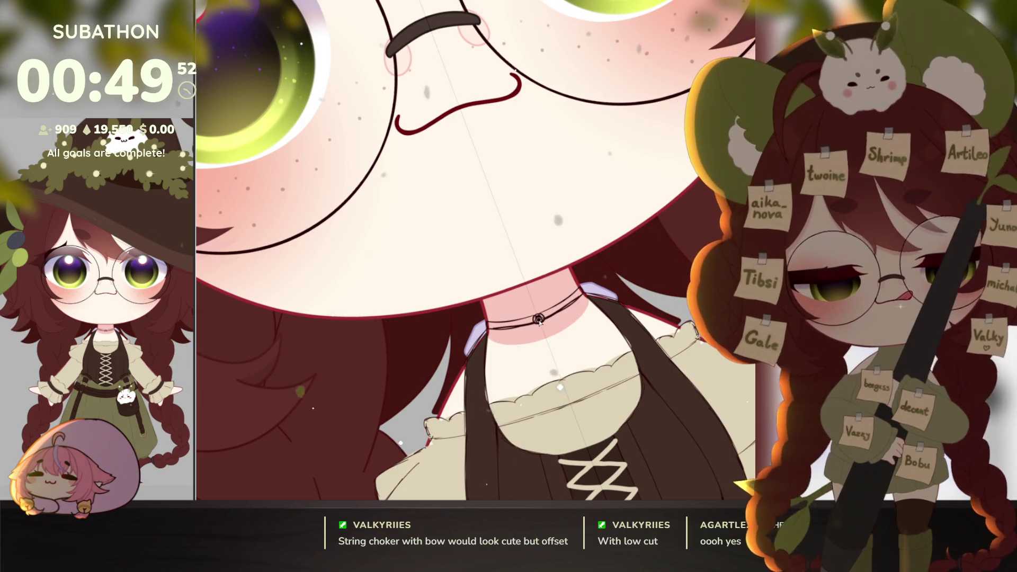
{"action": "left_click", "coordinate": [538, 319]}
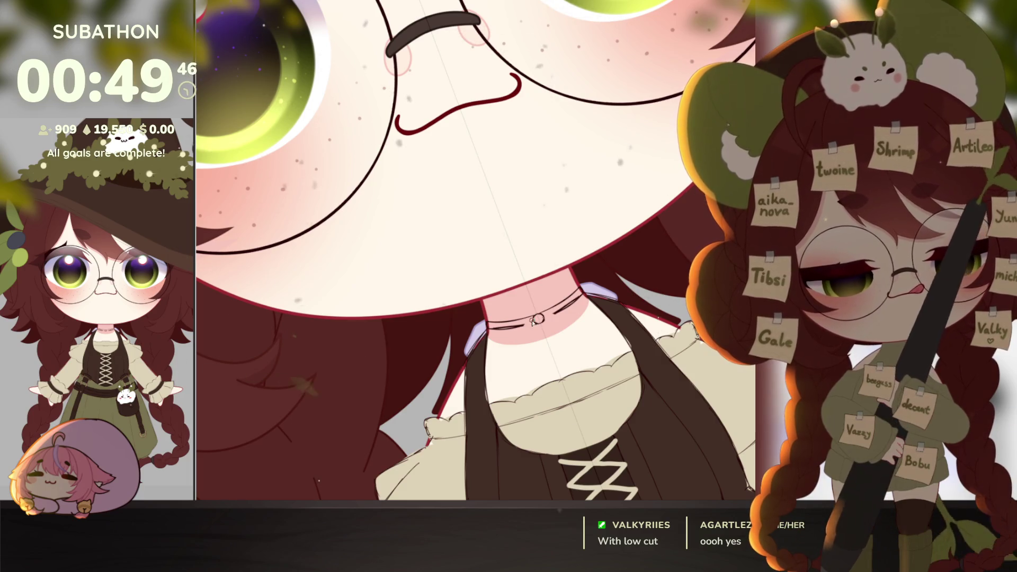
{"action": "key", "text": "ctrl+z"}
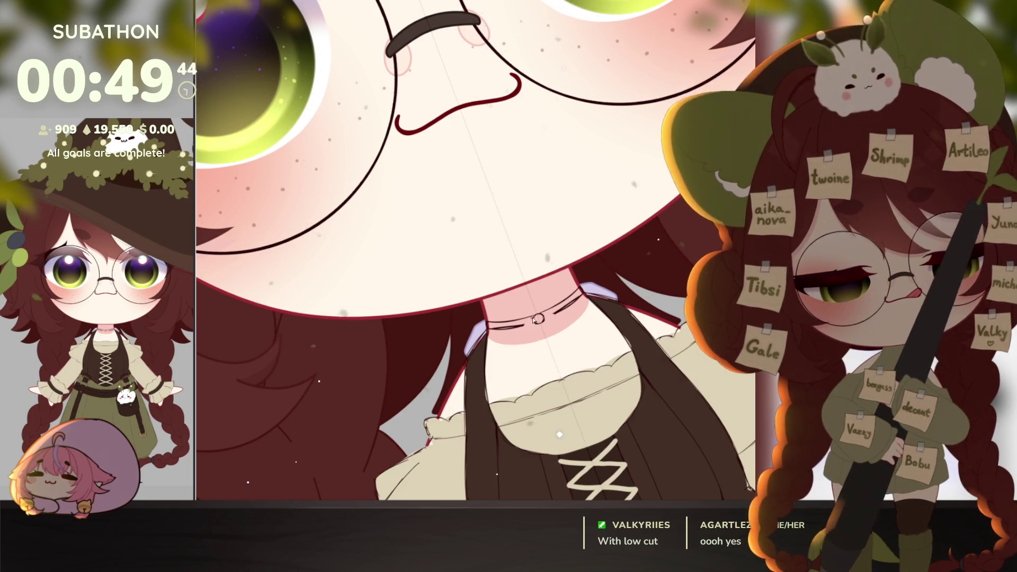
{"action": "left_click_drag", "start_coordinate": [519, 332], "coordinate": [539, 360]}
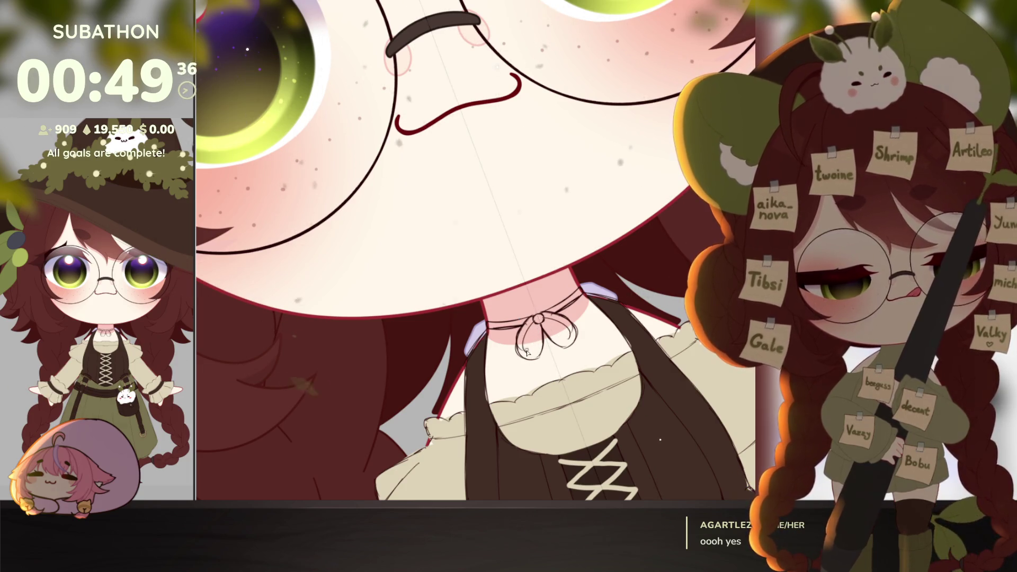
{"action": "mouse_move", "coordinate": [539, 341]}
{"action": "left_mouse_down"}
{"action": "mouse_move", "coordinate": [561, 416]}
{"action": "mouse_move", "coordinate": [565, 362]}
{"action": "left_mouse_up"}
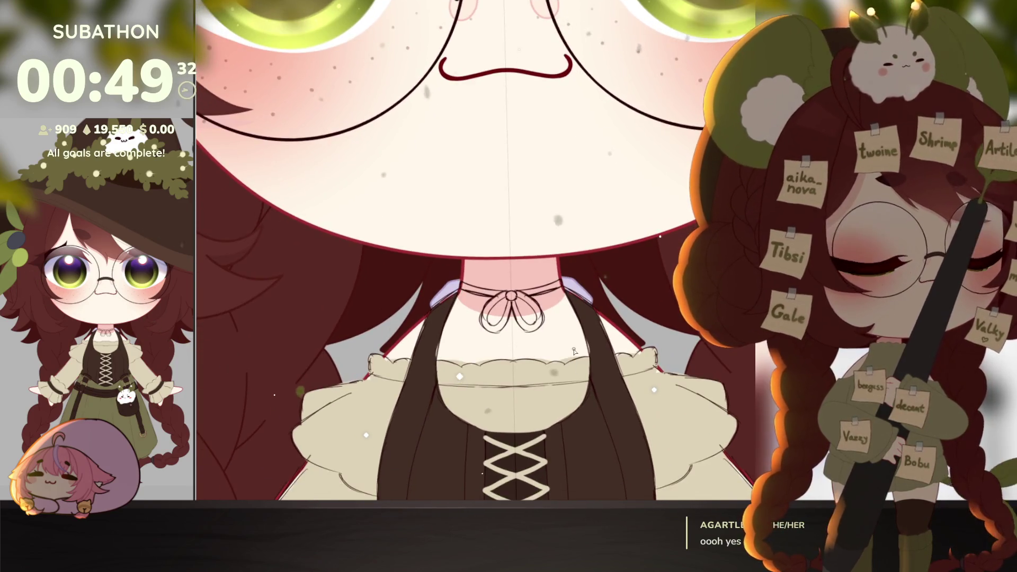
Sketch the two loops of the choker bow, dropping the long lower loops.
{"action": "key", "text": "ctrl+z"}
{"action": "mouse_move", "coordinate": [517, 309]}
{"action": "left_mouse_down"}
{"action": "mouse_move", "coordinate": [546, 343]}
{"action": "mouse_move", "coordinate": [481, 343]}
{"action": "left_mouse_up"}
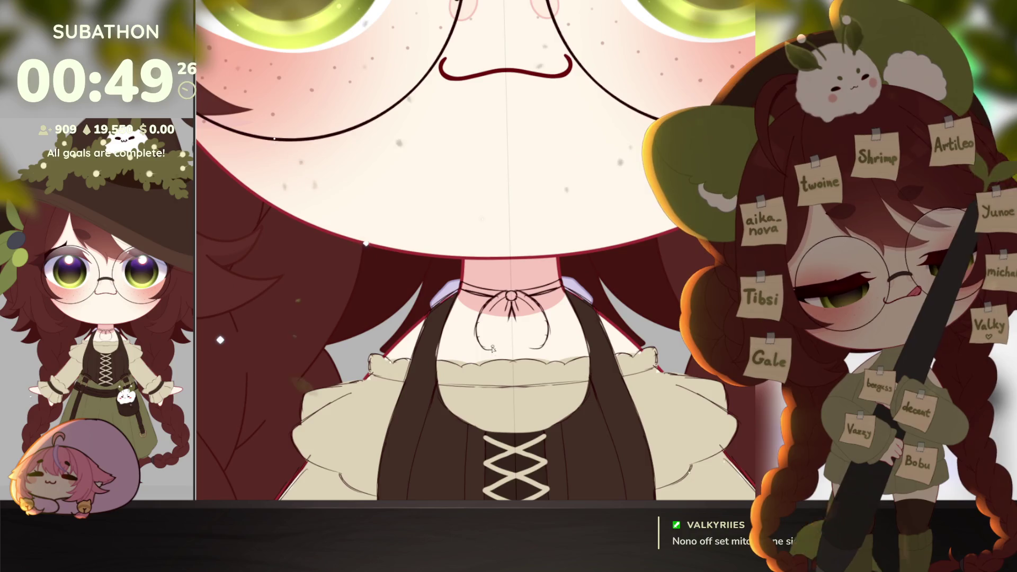
{"action": "left_click_drag", "start_coordinate": [510, 310], "coordinate": [490, 349]}
{"action": "left_click_drag", "start_coordinate": [513, 310], "coordinate": [531, 350]}
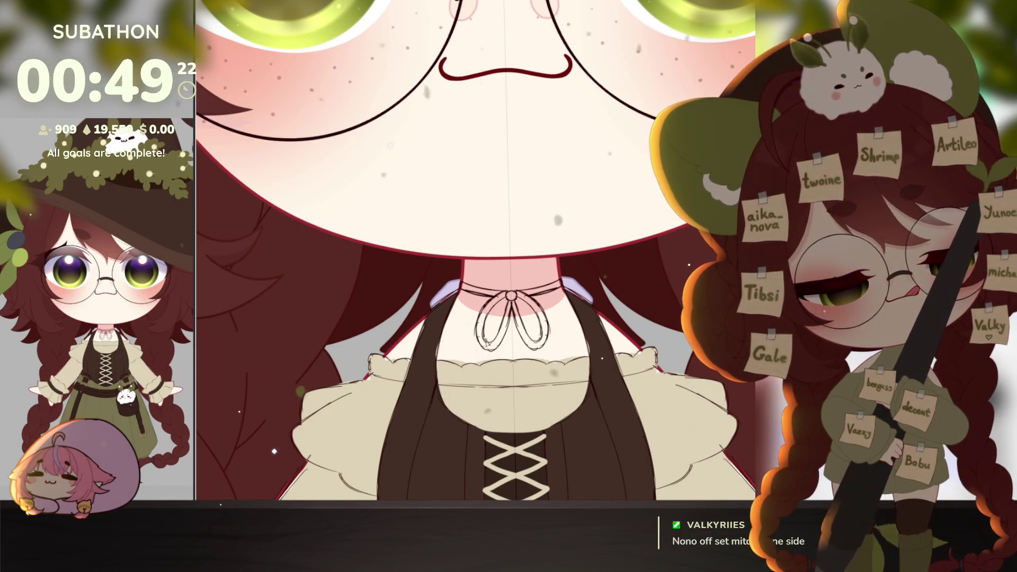
{"action": "left_click_drag", "start_coordinate": [534, 382], "coordinate": [536, 365]}
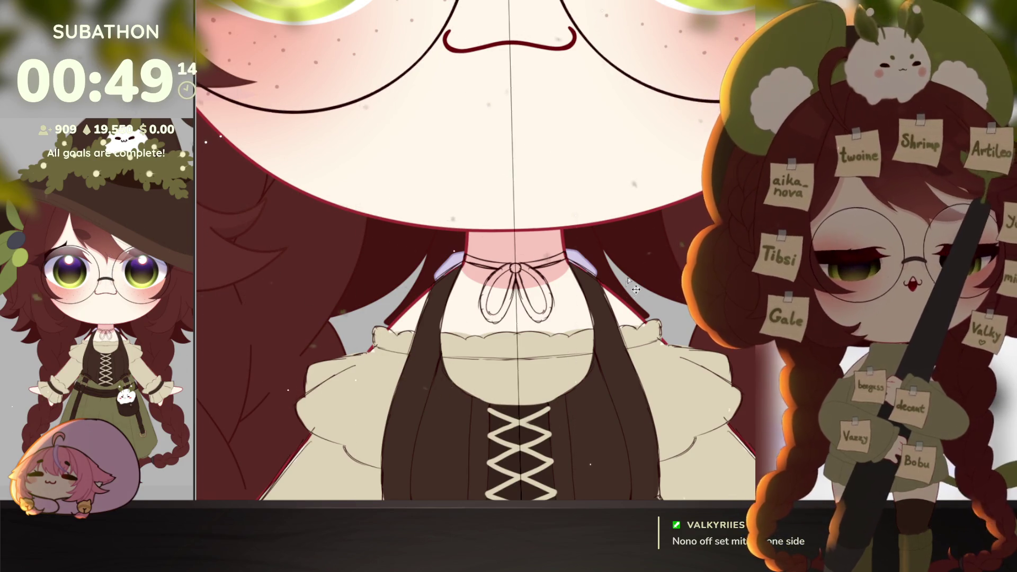
{"action": "key", "text": "ctrl+z"}
{"action": "key", "text": "ctrl+z"}
{"action": "key", "text": "ctrl+z"}
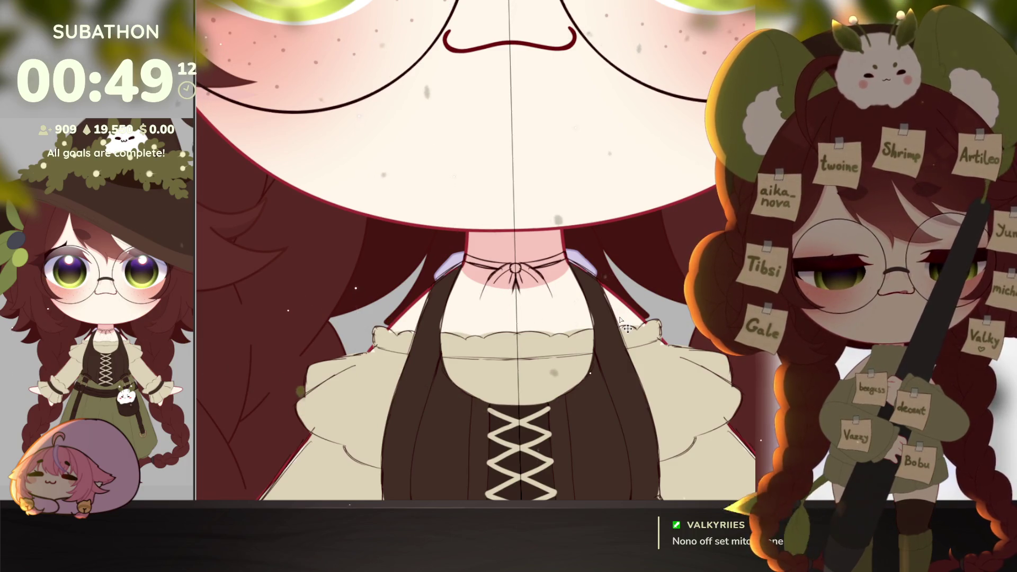
Undo the centre bow and sketch a small ring with a ribbon loop at the choker's right end.
{"action": "key", "text": "ctrl+z"}
{"action": "key", "text": "ctrl+z"}
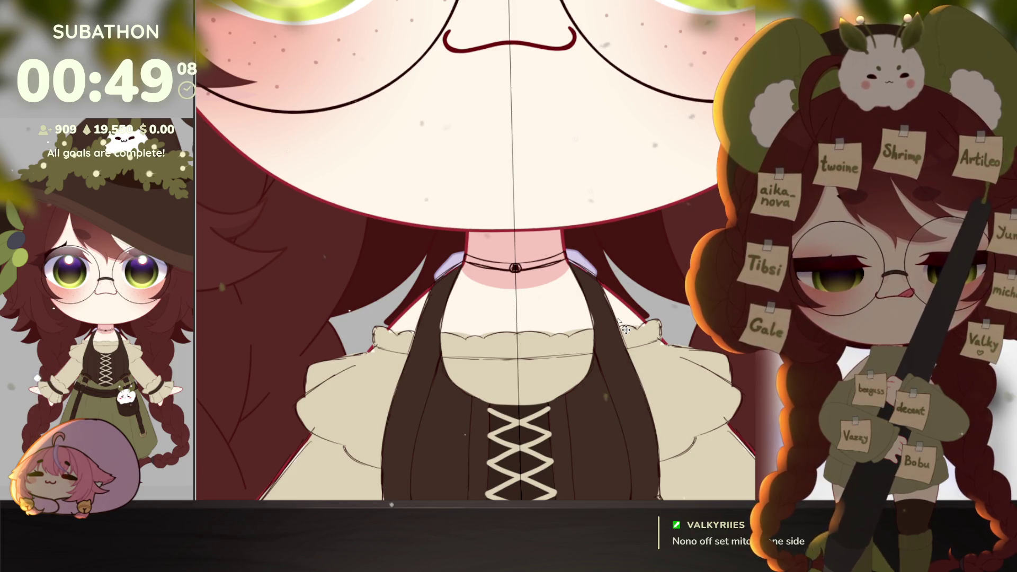
{"action": "key", "text": "ctrl+z"}
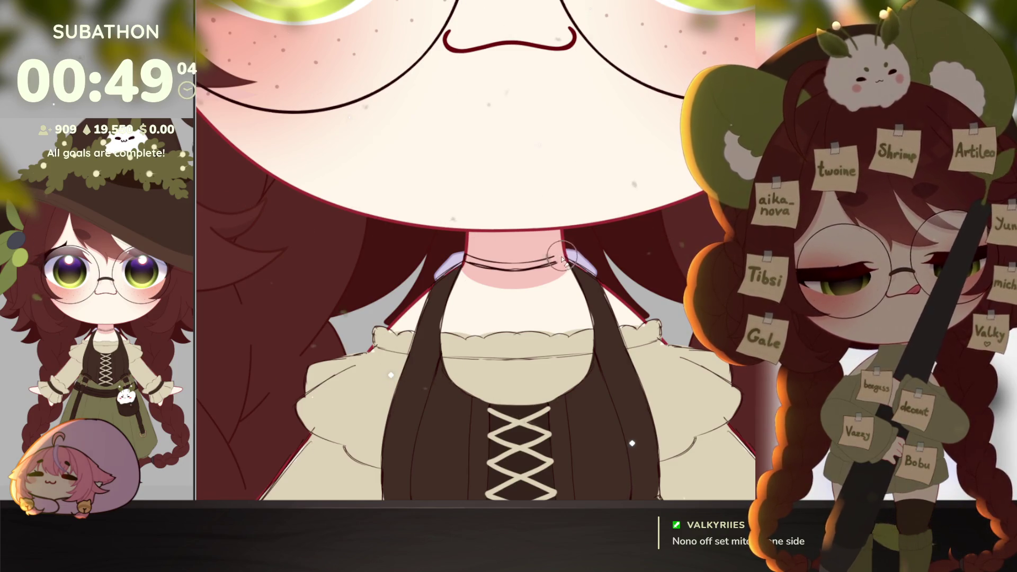
{"action": "mouse_move", "coordinate": [556, 259]}
{"action": "left_mouse_down"}
{"action": "mouse_move", "coordinate": [544, 310]}
{"action": "mouse_move", "coordinate": [571, 322]}
{"action": "left_mouse_up"}
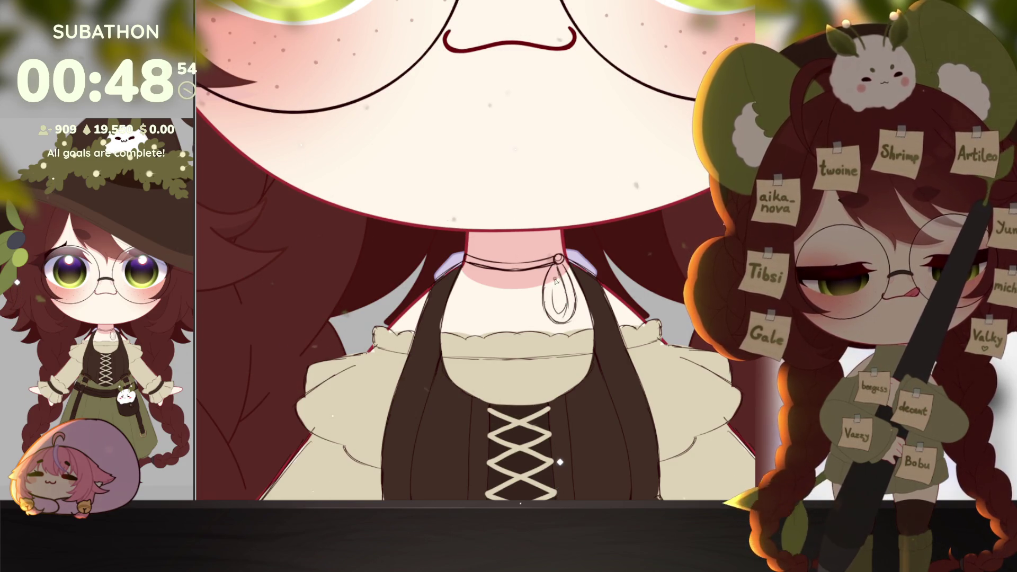
{"action": "mouse_move", "coordinate": [556, 286]}
{"action": "left_mouse_down"}
{"action": "mouse_move", "coordinate": [577, 312]}
{"action": "mouse_move", "coordinate": [567, 316]}
{"action": "left_mouse_up"}
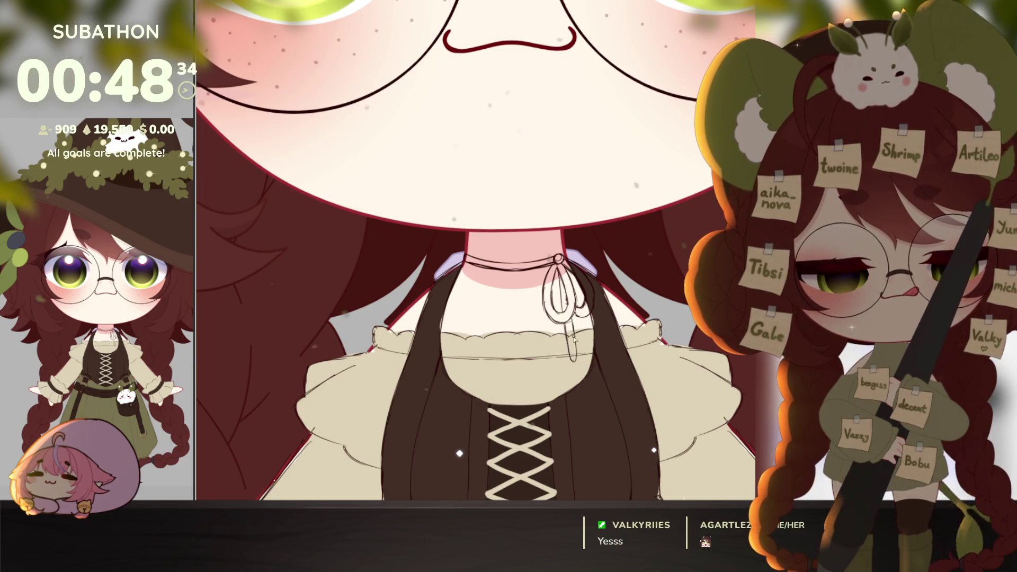
{"action": "mouse_move", "coordinate": [575, 354]}
{"action": "left_mouse_down"}
{"action": "mouse_move", "coordinate": [569, 375]}
{"action": "mouse_move", "coordinate": [571, 359]}
{"action": "left_mouse_up"}
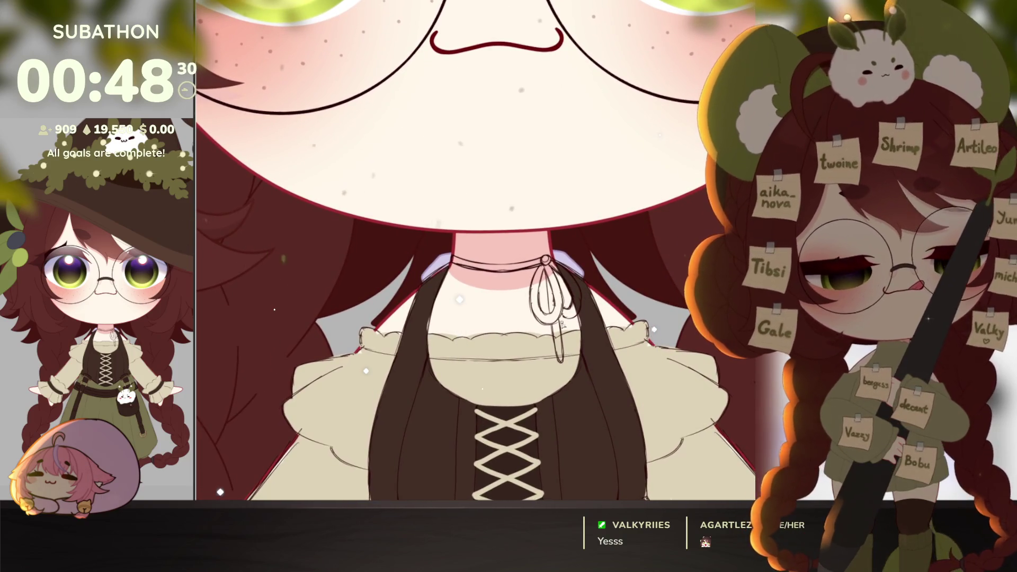
Toggle the cream neck bib on and off to compare the neck.
{"action": "scroll", "coordinate": [551, 300], "scroll_direction": "up", "scroll_amount": 2}
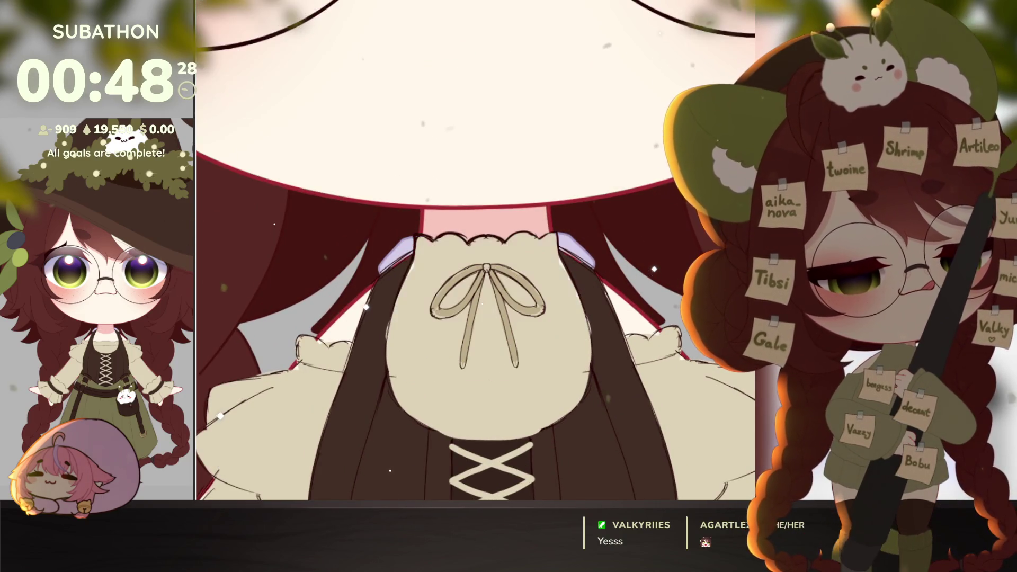
{"action": "key", "text": "ctrl+z"}
{"action": "key", "text": "ctrl+y"}
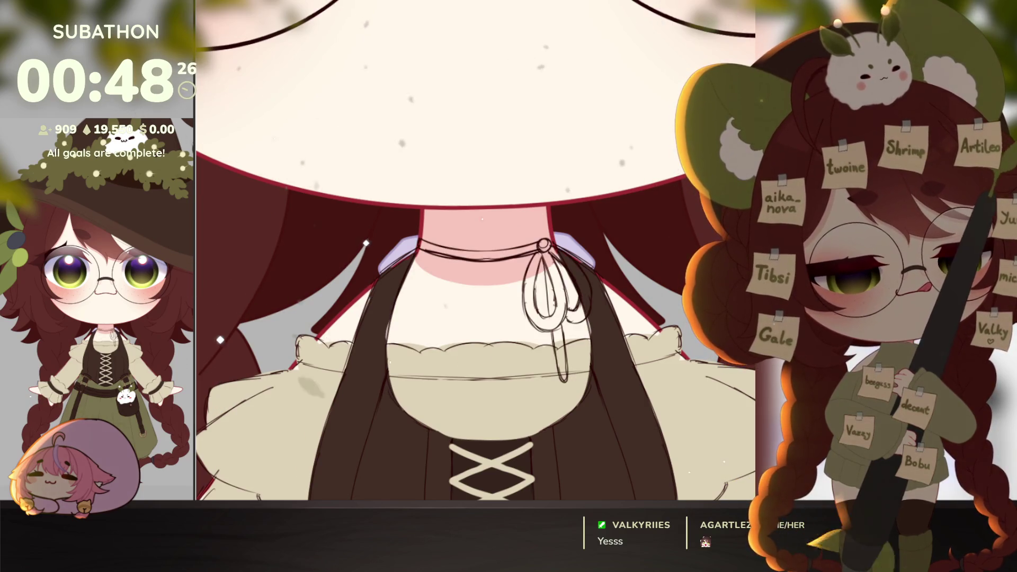
{"action": "key", "text": "ctrl+z"}
{"action": "key", "text": "ctrl+y"}
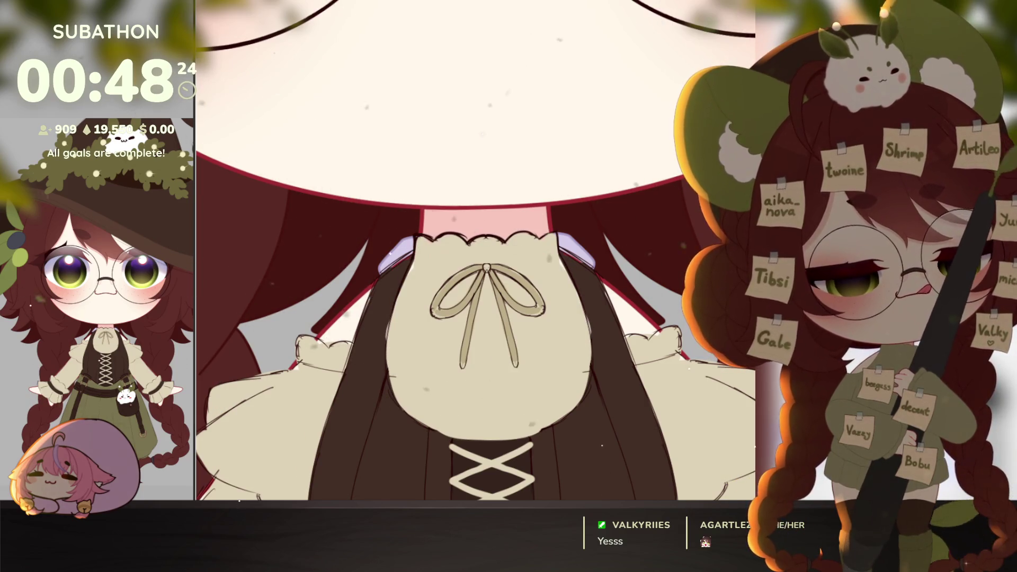
{"action": "key", "text": "ctrl+z"}
{"action": "key", "text": "ctrl+y"}
Select the sketched bow, hide the bib, and tilt the bow slightly clockwise.
{"action": "mouse_move", "coordinate": [507, 262]}
{"action": "left_mouse_down"}
{"action": "mouse_move", "coordinate": [445, 379]}
{"action": "mouse_move", "coordinate": [590, 270]}
{"action": "left_mouse_up"}
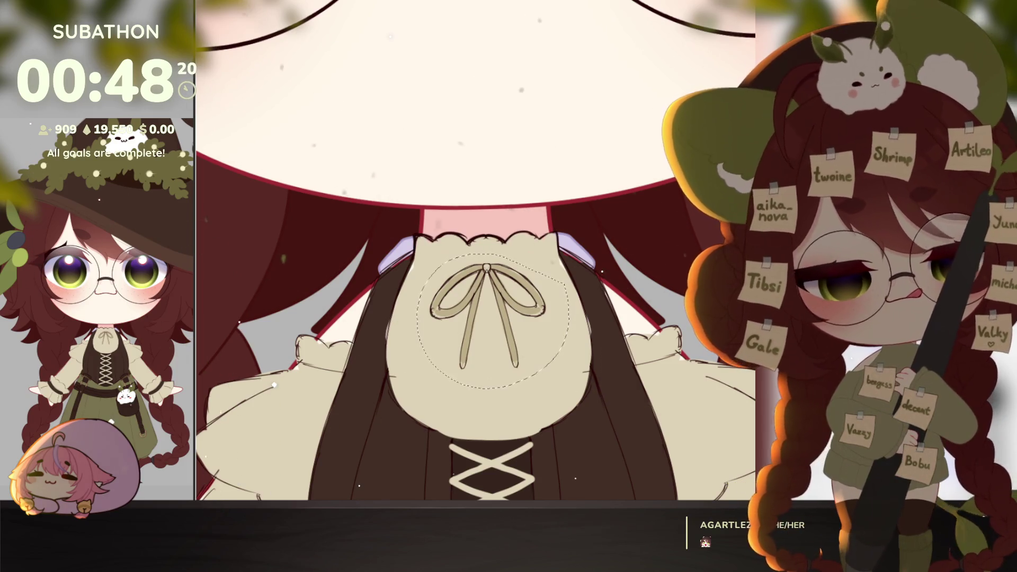
{"action": "key", "text": "ctrl+z"}
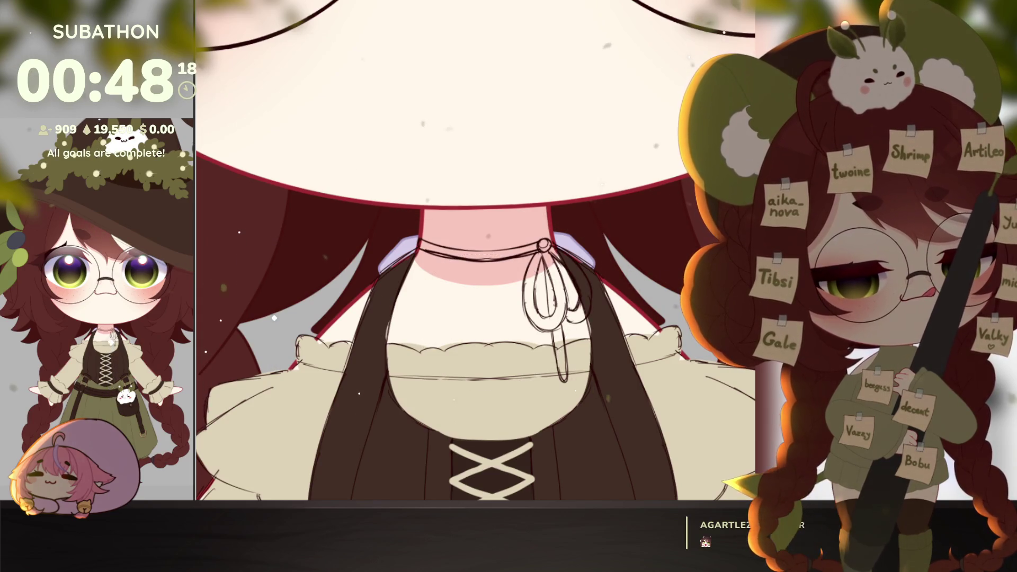
{"action": "key", "text": "ctrl+z"}
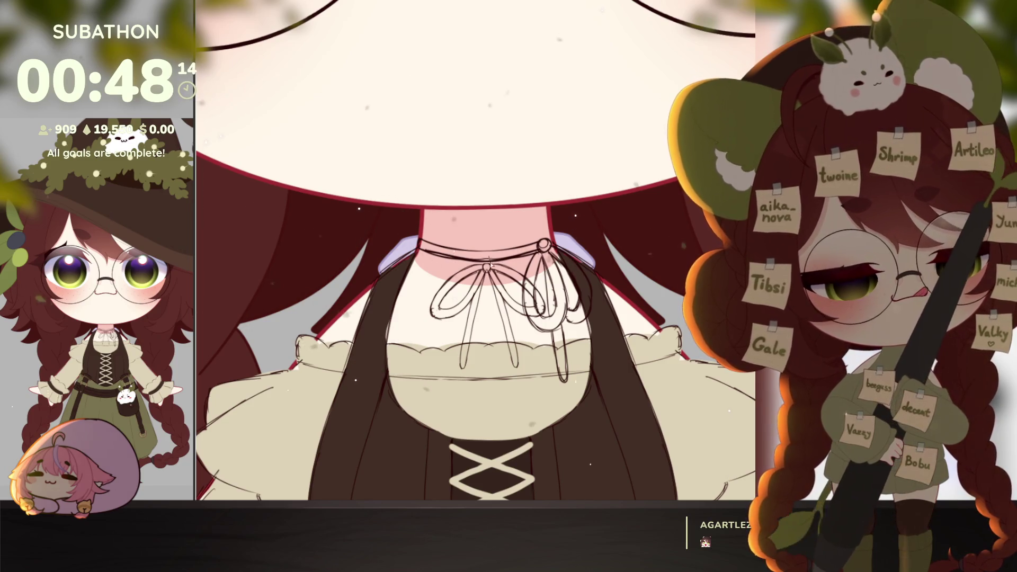
{"action": "key", "text": "ctrl+t"}
{"action": "left_click_drag", "start_coordinate": [666, 363], "coordinate": [658, 383]}
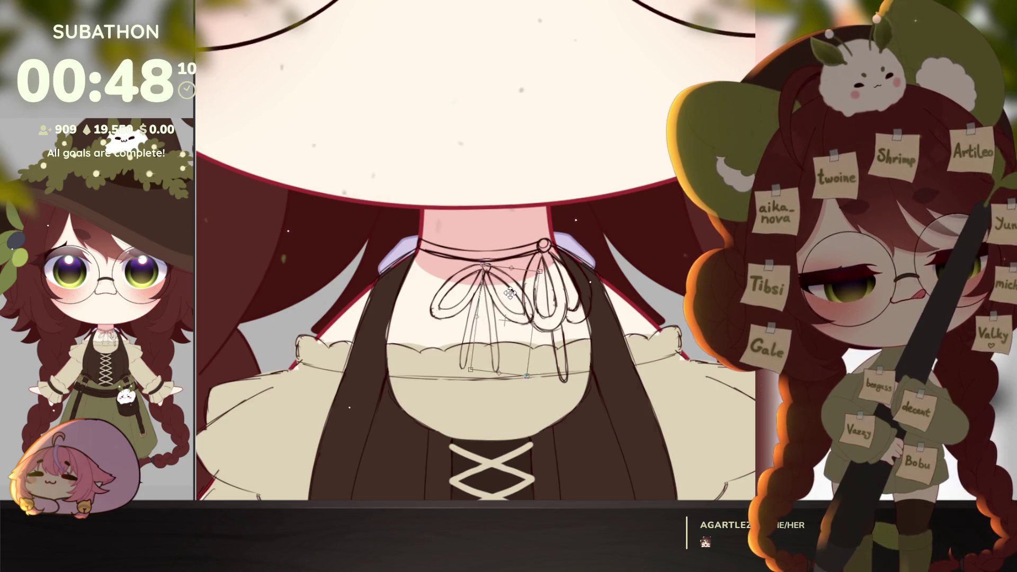
{"action": "key", "text": "Return"}
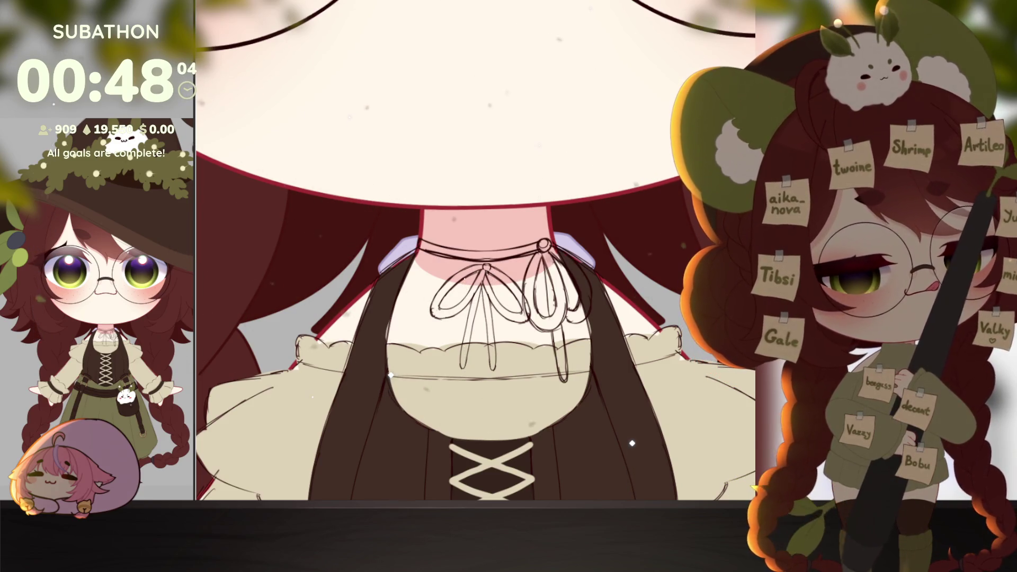
Erase the bow's right loop, then move it up-right beside the choker and enlarge it.
{"action": "mouse_move", "coordinate": [574, 360]}
{"action": "left_mouse_down"}
{"action": "mouse_move", "coordinate": [576, 403]}
{"action": "mouse_move", "coordinate": [550, 408]}
{"action": "mouse_move", "coordinate": [570, 235]}
{"action": "mouse_move", "coordinate": [530, 287]}
{"action": "mouse_move", "coordinate": [545, 254]}
{"action": "mouse_move", "coordinate": [535, 268]}
{"action": "left_mouse_up"}
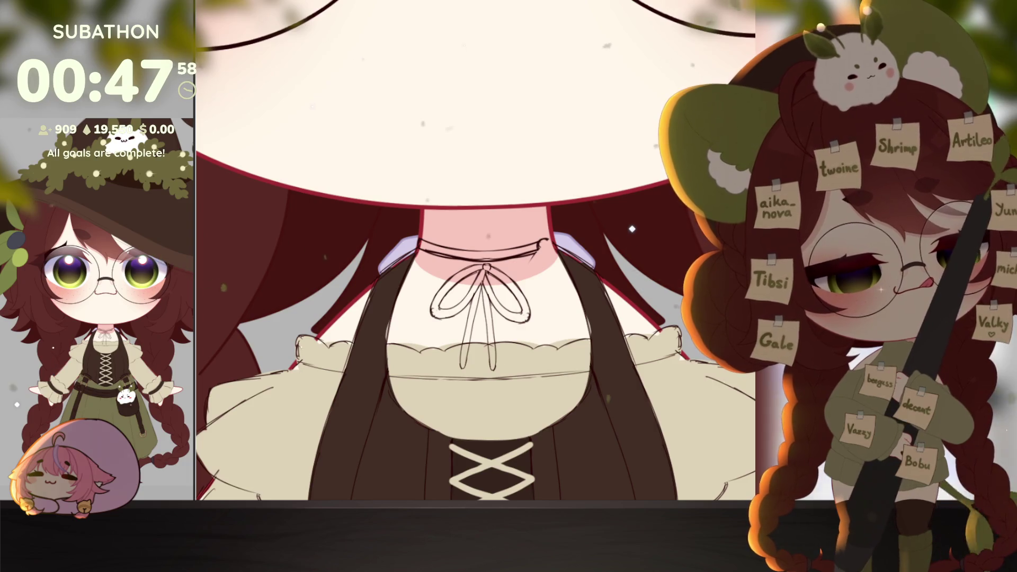
{"action": "key", "text": "ctrl+t"}
{"action": "mouse_move", "coordinate": [512, 303]}
{"action": "left_mouse_down"}
{"action": "mouse_move", "coordinate": [573, 276]}
{"action": "mouse_move", "coordinate": [573, 286]}
{"action": "left_mouse_up"}
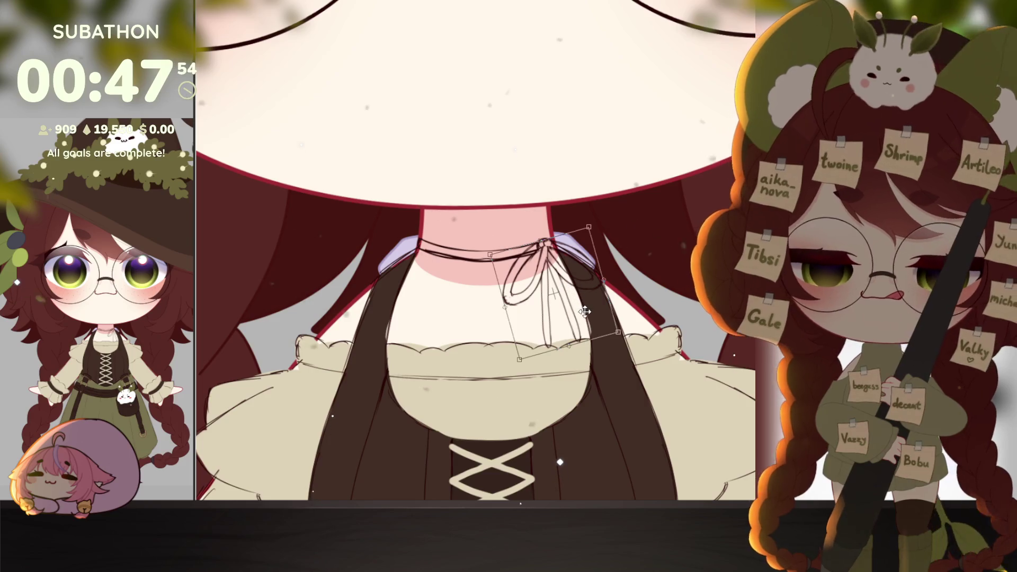
{"action": "left_click_drag", "start_coordinate": [593, 345], "coordinate": [604, 365]}
{"action": "left_click_drag", "start_coordinate": [573, 276], "coordinate": [572, 272]}
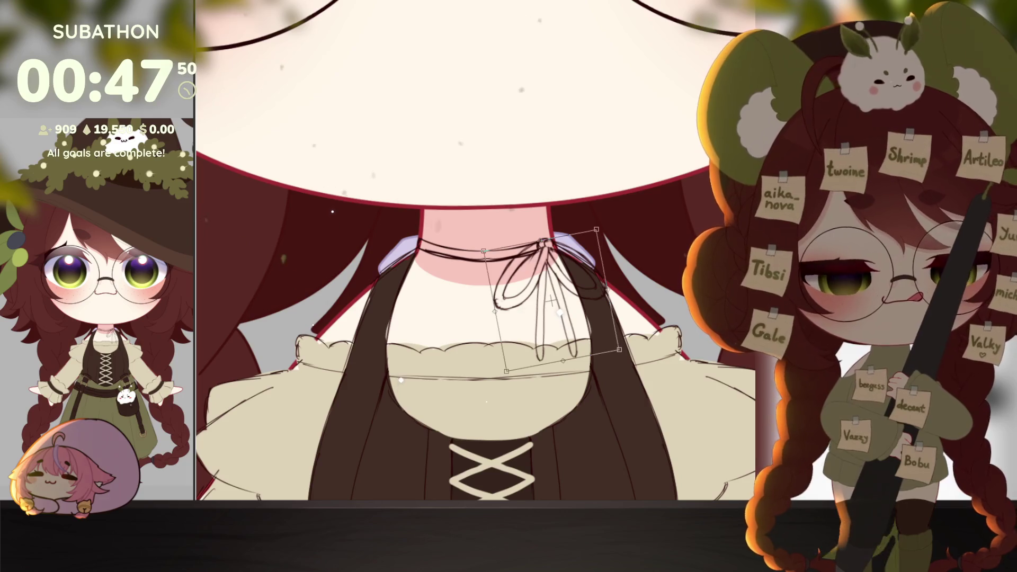
{"action": "left_click_drag", "start_coordinate": [494, 311], "coordinate": [503, 315]}
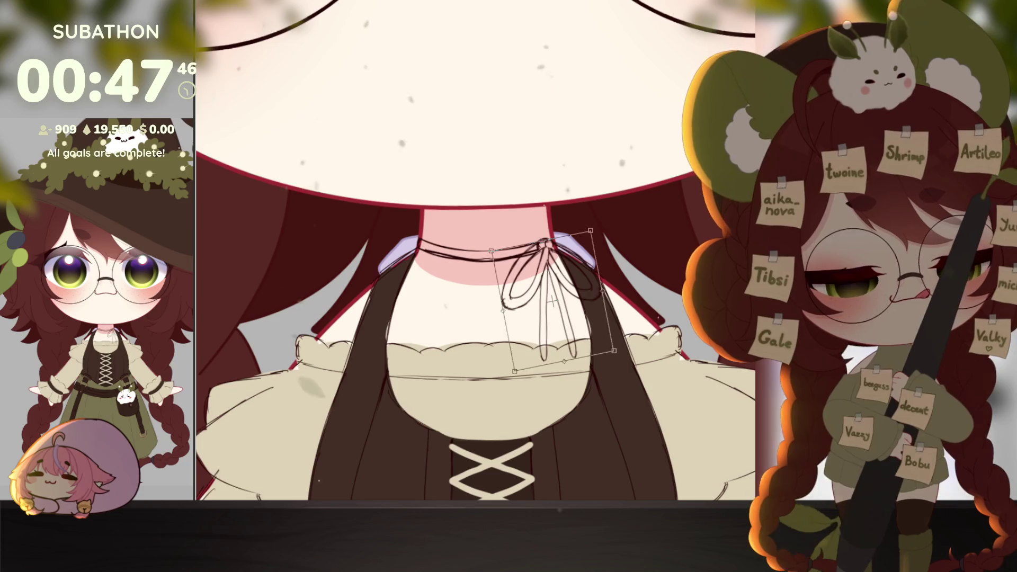
{"action": "key", "text": "Return"}
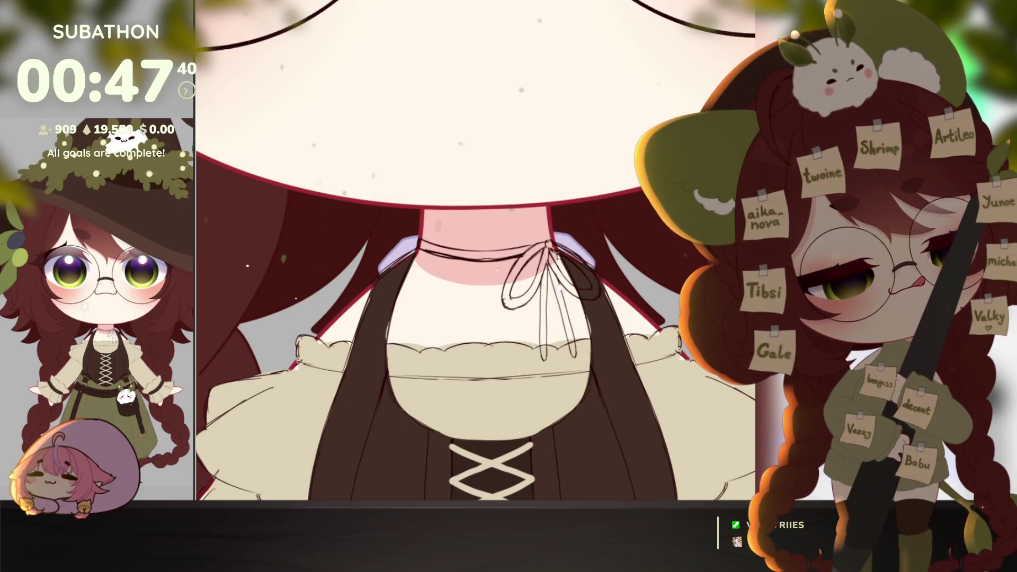
{"action": "scroll", "coordinate": [571, 376], "scroll_direction": "down", "scroll_amount": 1}
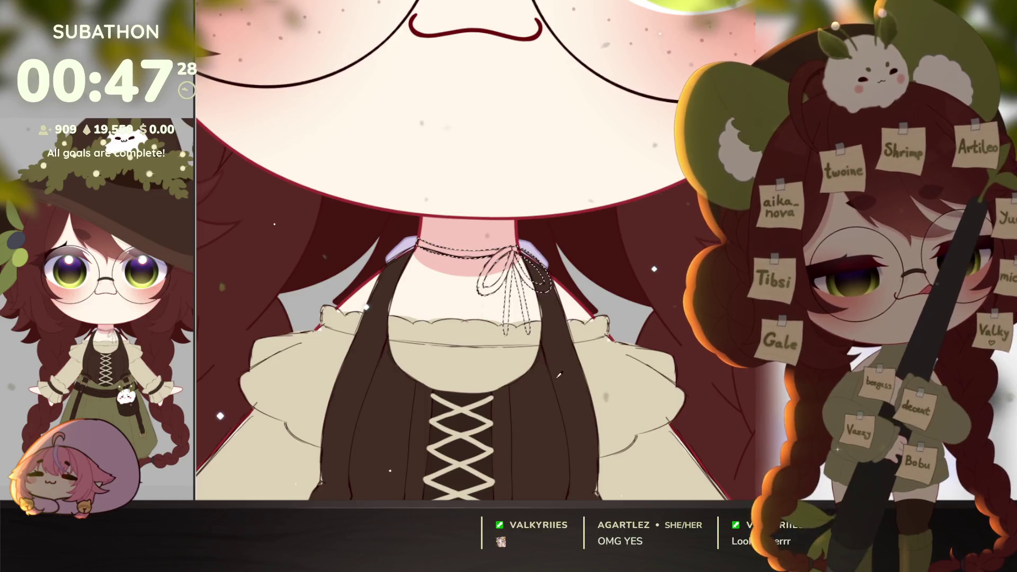
Reveal the finished thin dark choker bow and pan around to review the full witch.
{"action": "key", "text": "ctrl+z"}
{"action": "scroll", "coordinate": [583, 397], "scroll_direction": "down", "scroll_amount": 3}
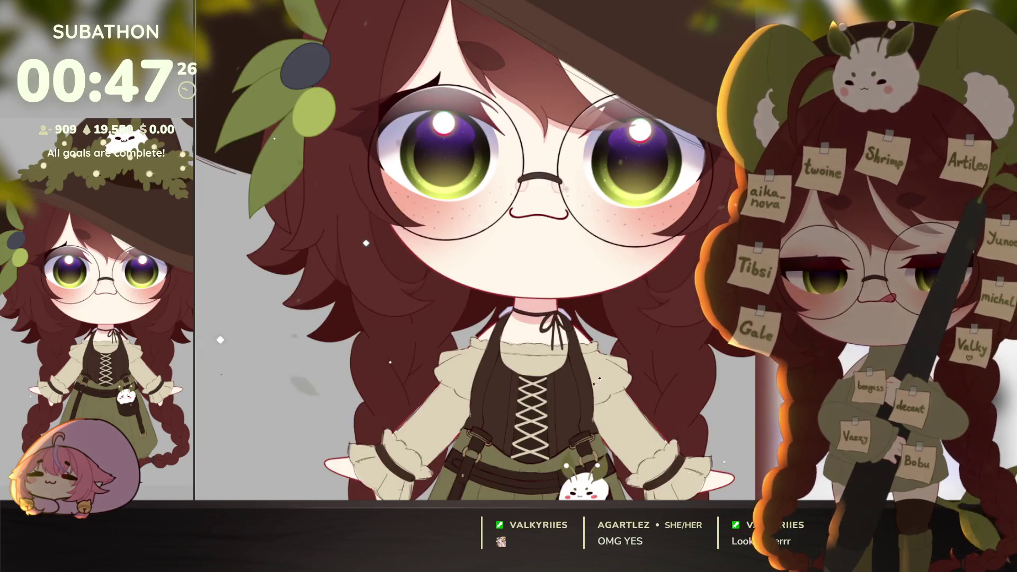
{"action": "left_click_drag", "start_coordinate": [600, 416], "coordinate": [595, 324]}
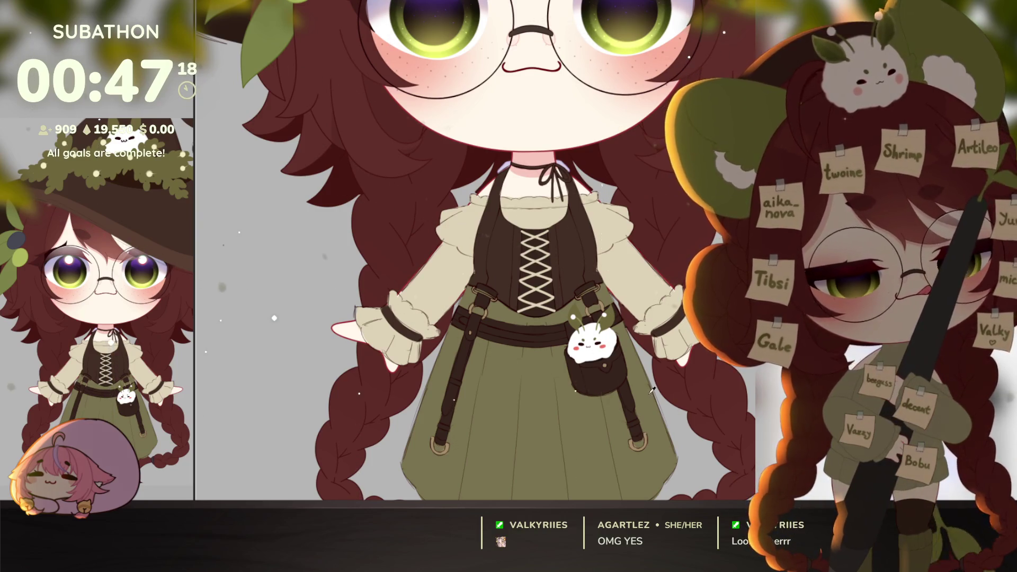
{"action": "scroll", "coordinate": [683, 369], "scroll_direction": "down", "scroll_amount": 1}
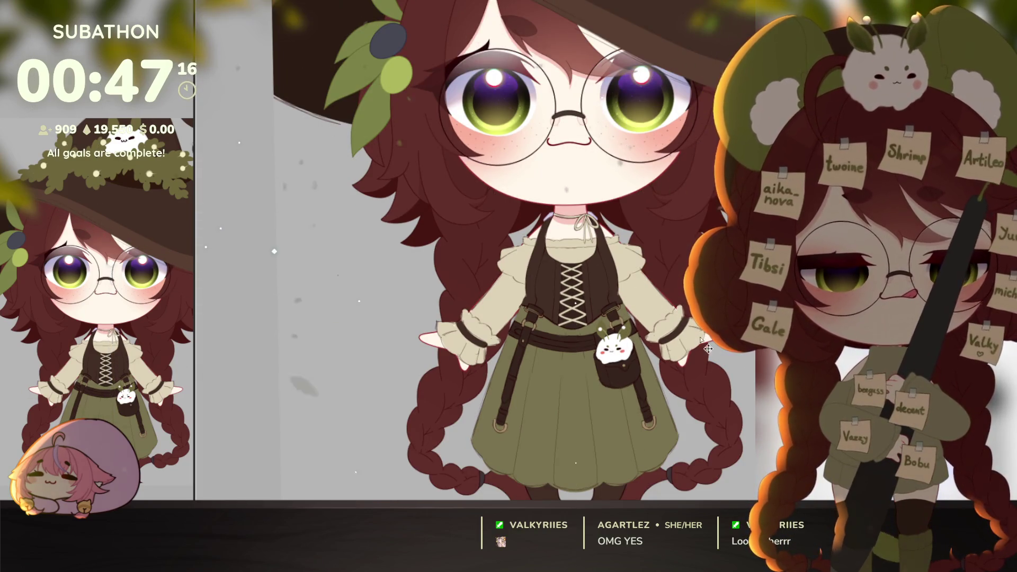
{"action": "scroll", "coordinate": [670, 334], "scroll_direction": "down", "scroll_amount": 1}
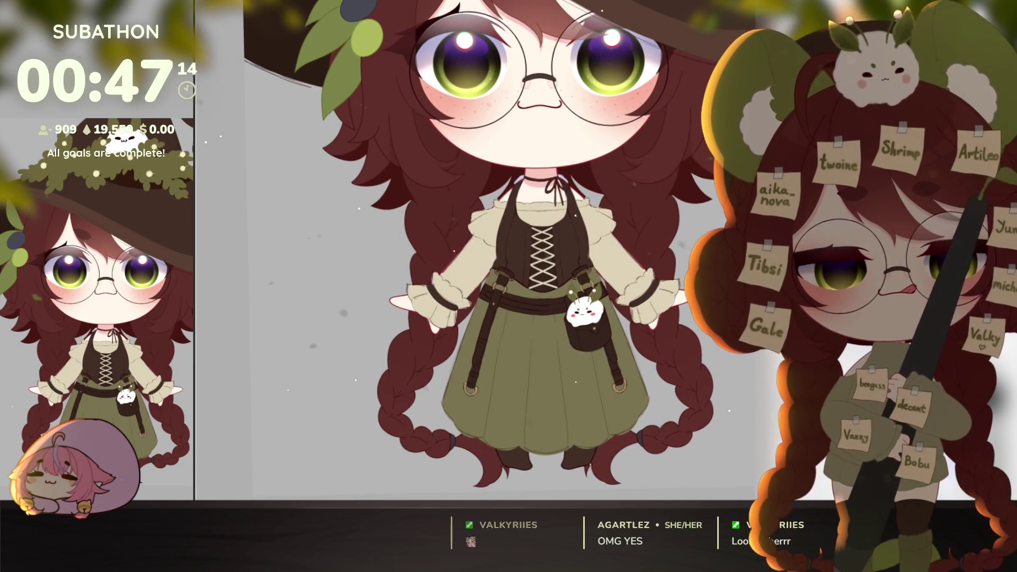
{"action": "scroll", "coordinate": [665, 222], "scroll_direction": "up", "scroll_amount": 1}
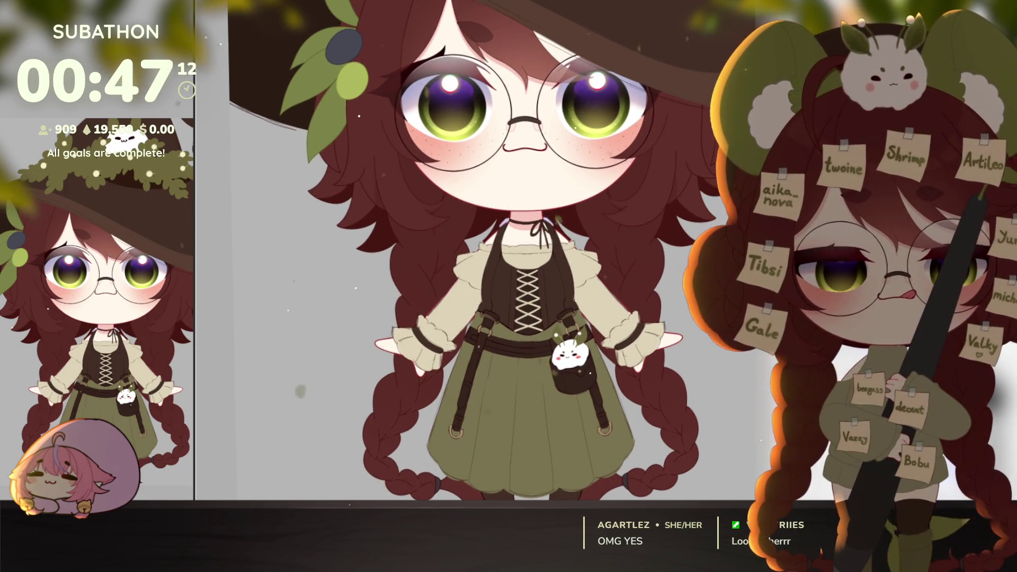
{"action": "scroll", "coordinate": [673, 397], "scroll_direction": "down", "scroll_amount": 1}
{"action": "left_click_drag", "start_coordinate": [674, 396], "coordinate": [642, 407]}
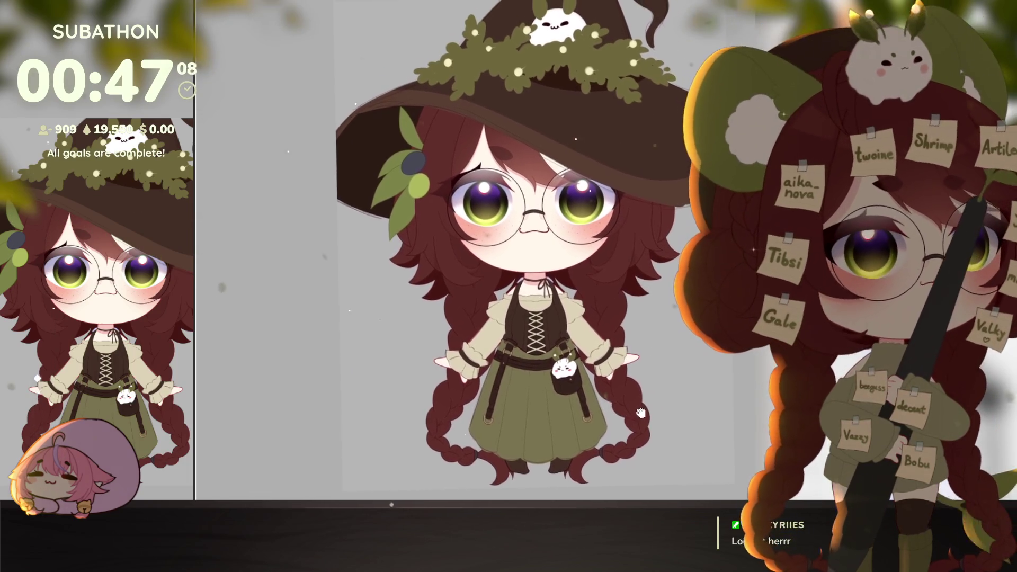
{"action": "scroll", "coordinate": [546, 271], "scroll_direction": "up", "scroll_amount": 2}
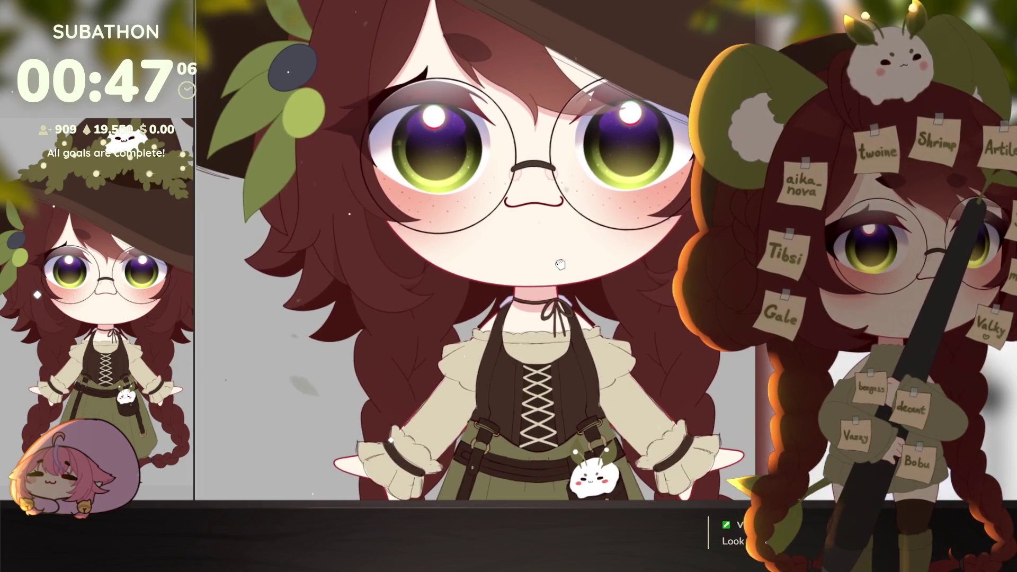
{"action": "scroll", "coordinate": [595, 310], "scroll_direction": "down", "scroll_amount": 2}
{"action": "left_click_drag", "start_coordinate": [594, 310], "coordinate": [573, 294]}
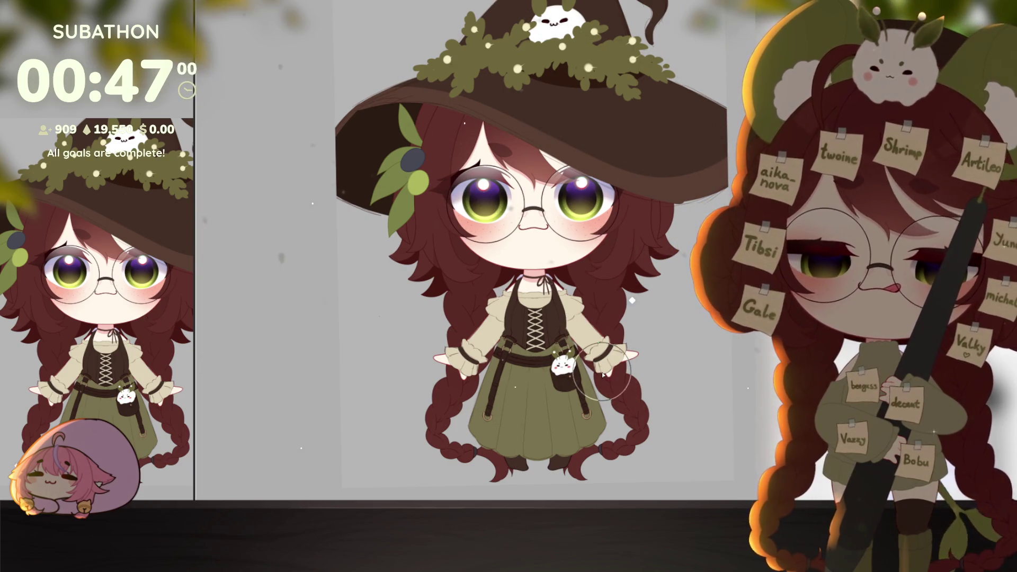
{"action": "left_click_drag", "start_coordinate": [700, 420], "coordinate": [687, 423]}
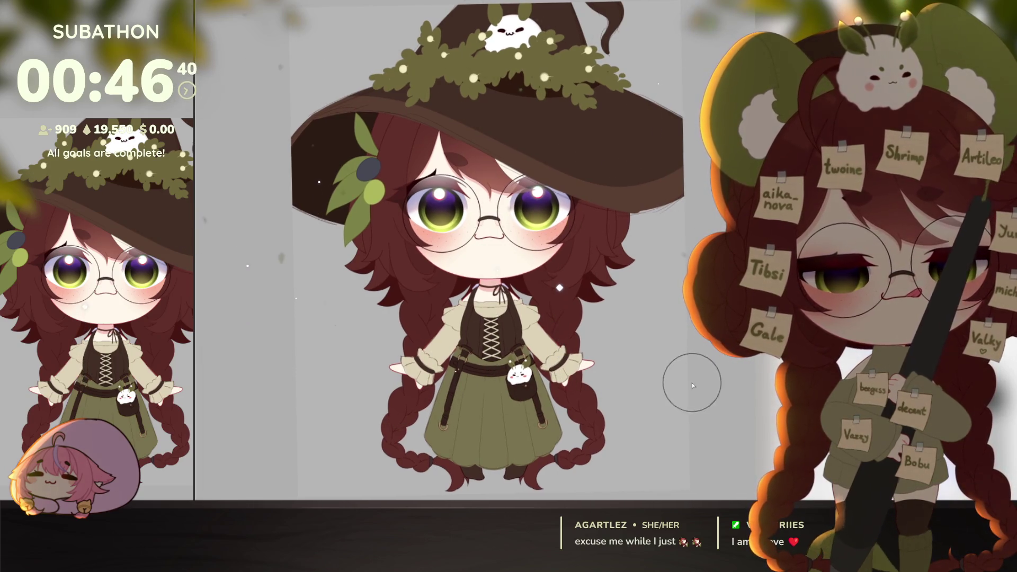
{"action": "left_click_drag", "start_coordinate": [715, 370], "coordinate": [729, 377]}
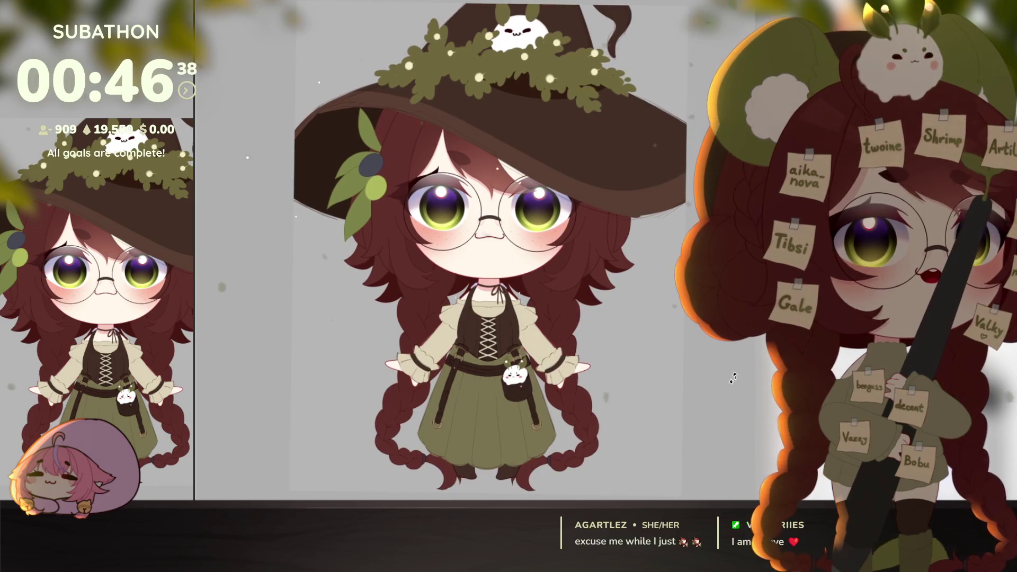
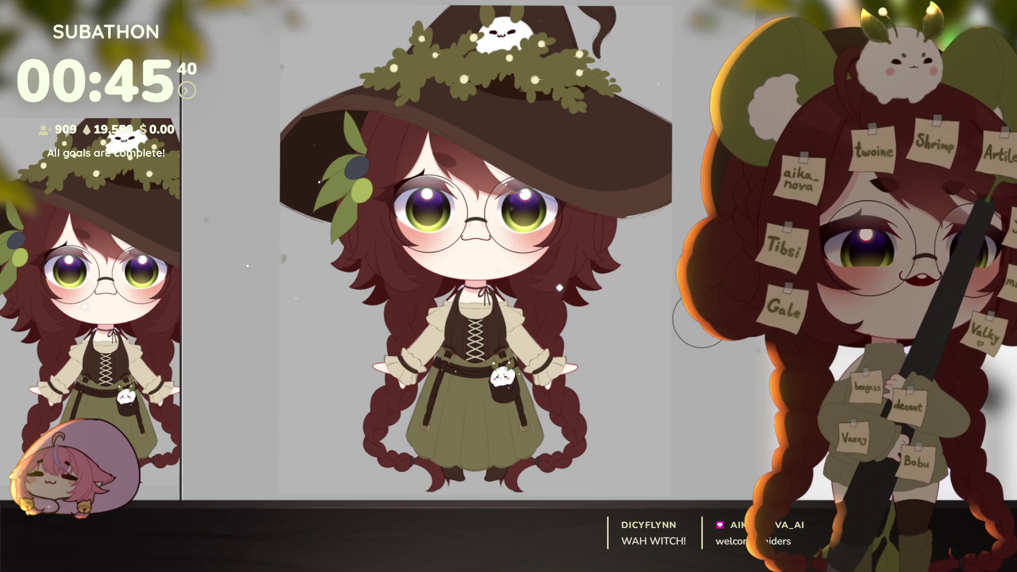
Dot a small beige bead onto each of the two ribbon tips of the choker bow.
{"action": "scroll", "coordinate": [700, 265], "scroll_direction": "down", "scroll_amount": 1}
{"action": "left_click_drag", "start_coordinate": [694, 265], "coordinate": [706, 261]}
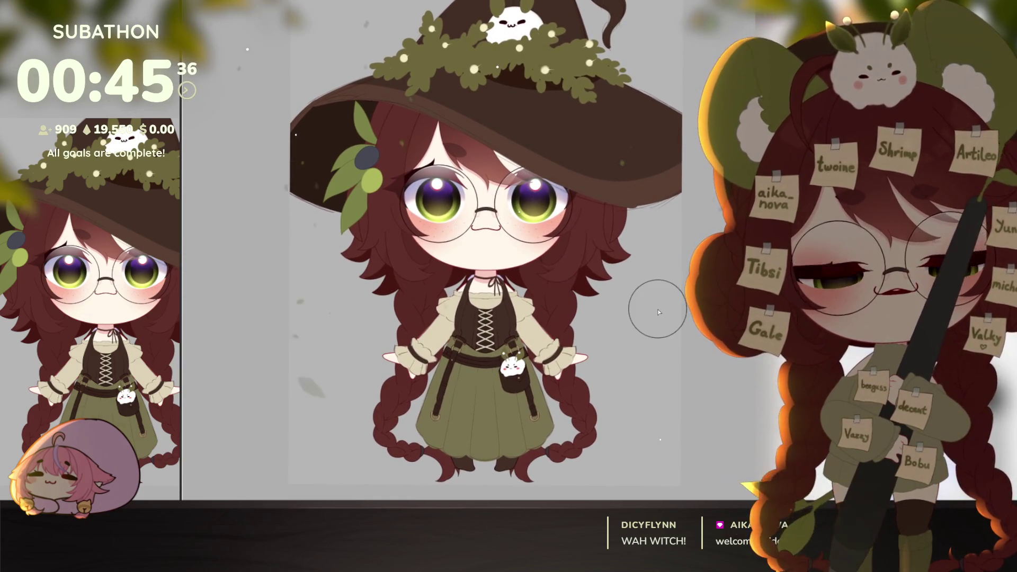
{"action": "left_click_drag", "start_coordinate": [651, 403], "coordinate": [647, 425]}
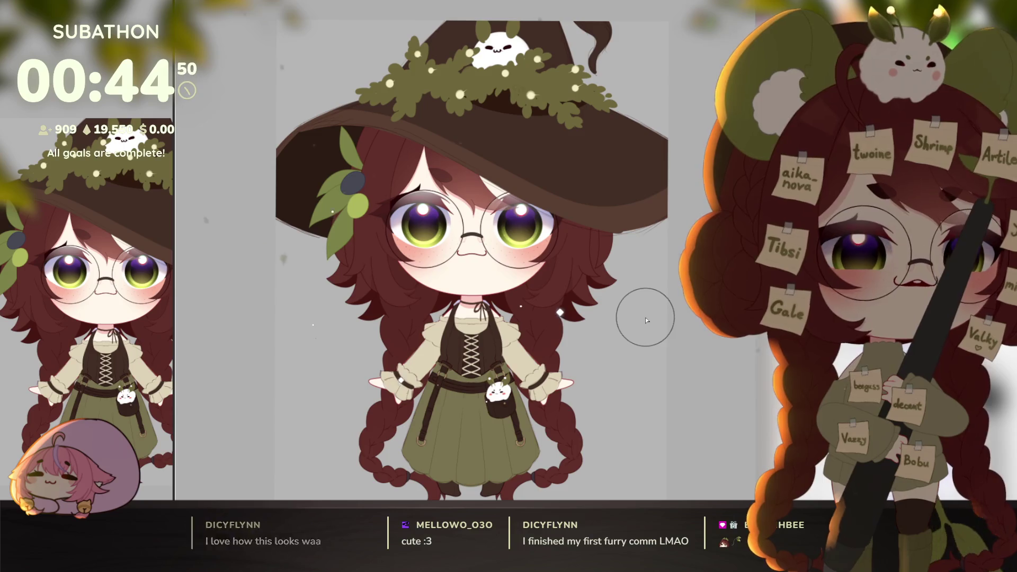
{"action": "left_click_drag", "start_coordinate": [662, 370], "coordinate": [671, 379]}
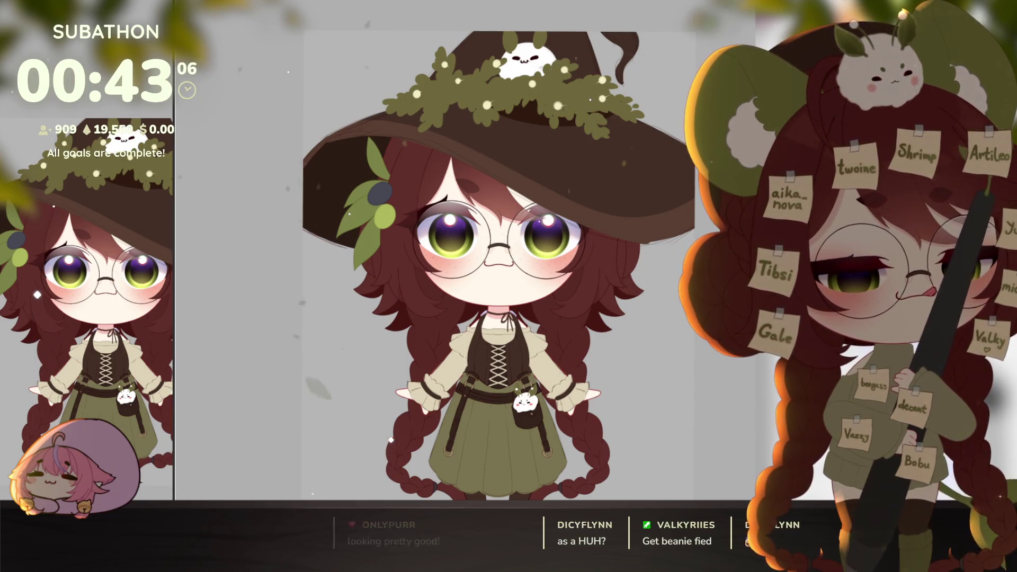
{"action": "scroll", "coordinate": [534, 232], "scroll_direction": "up", "scroll_amount": 5}
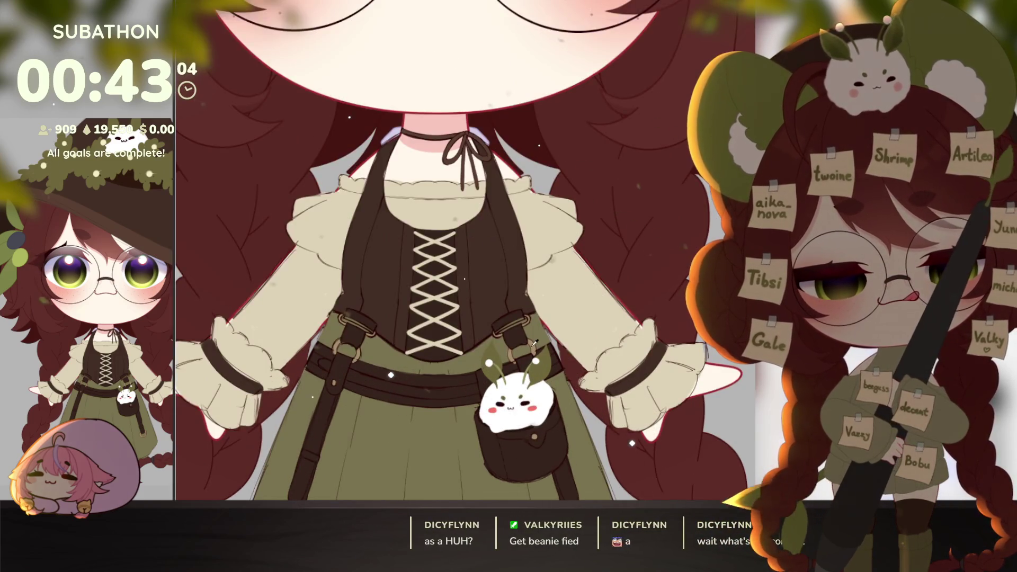
{"action": "scroll", "coordinate": [534, 232], "scroll_direction": "up", "scroll_amount": 3}
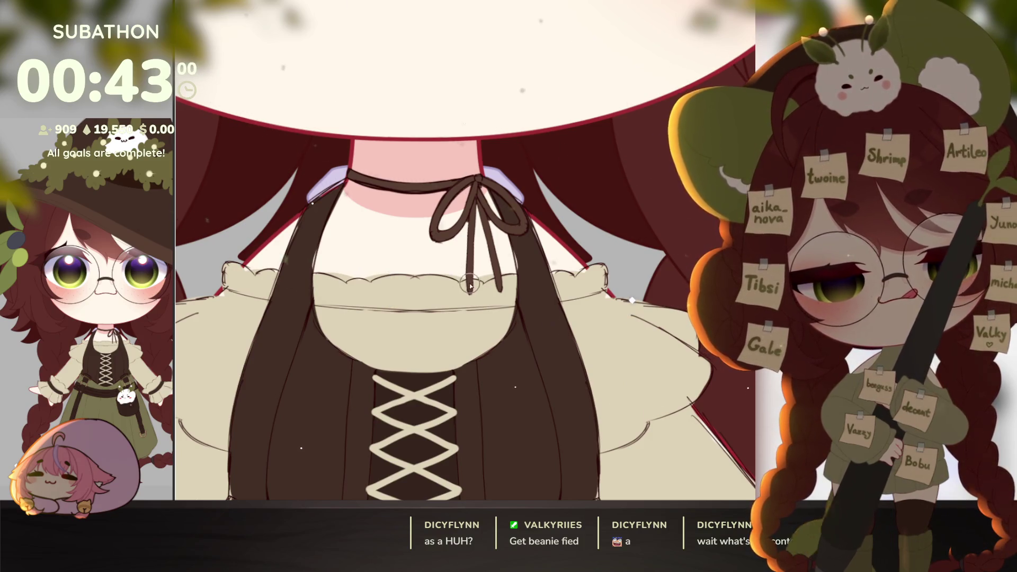
{"action": "left_click", "coordinate": [470, 288]}
{"action": "left_click", "coordinate": [499, 286]}
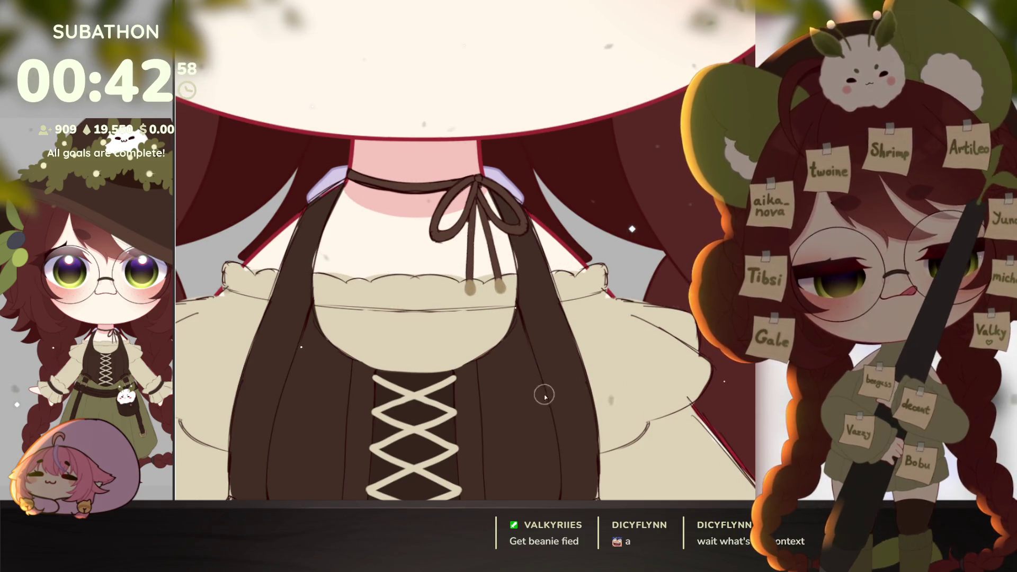
{"action": "scroll", "coordinate": [544, 395], "scroll_direction": "down", "scroll_amount": 2}
{"action": "scroll", "coordinate": [554, 354], "scroll_direction": "down", "scroll_amount": 3}
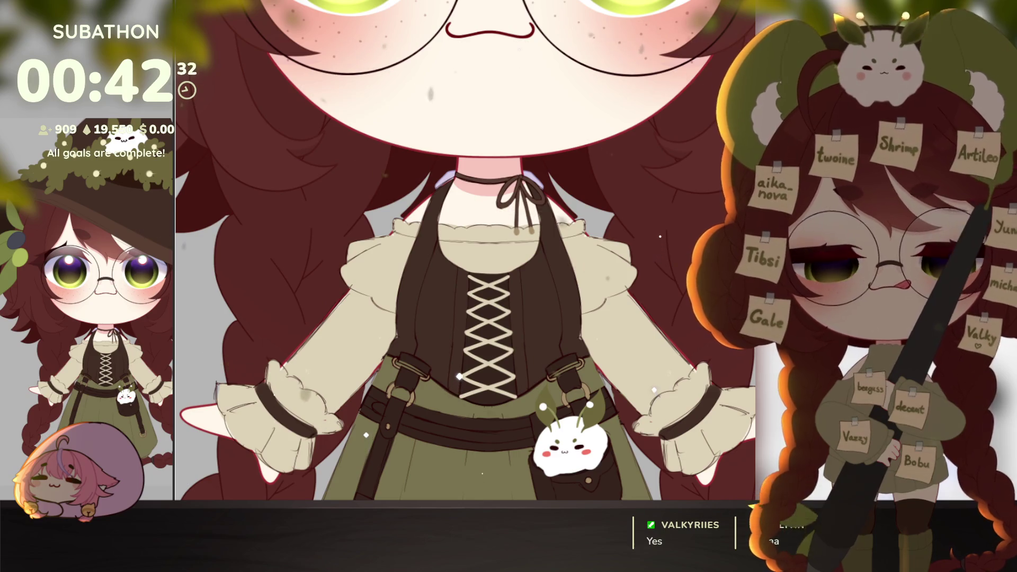
{"action": "scroll", "coordinate": [656, 433], "scroll_direction": "down", "scroll_amount": 5}
{"action": "scroll", "coordinate": [656, 433], "scroll_direction": "down", "scroll_amount": 3}
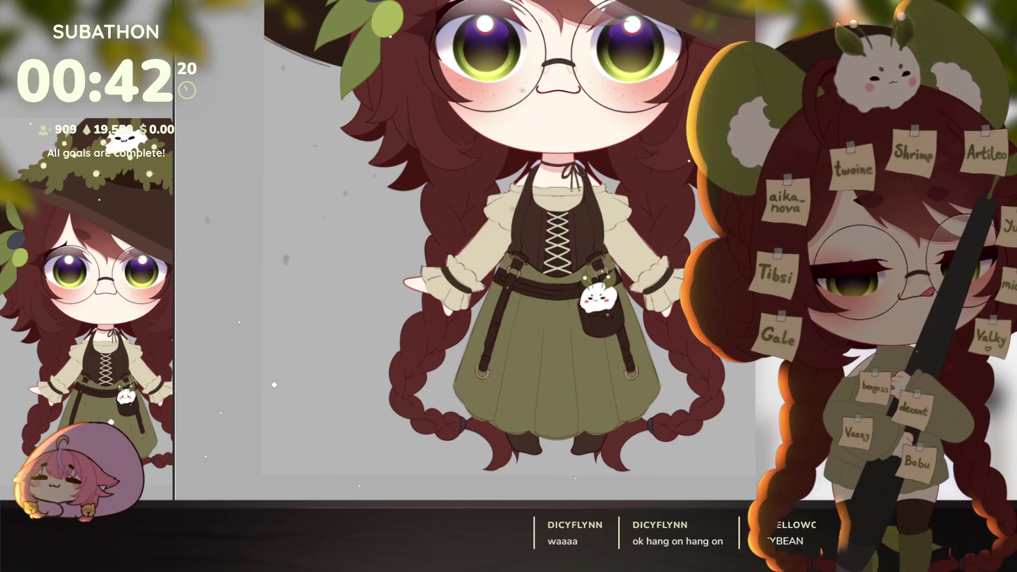
Tilt the canvas and sketch two long diagonal pleat strokes across the green skirt.
{"action": "scroll", "coordinate": [558, 287], "scroll_direction": "up", "scroll_amount": 2}
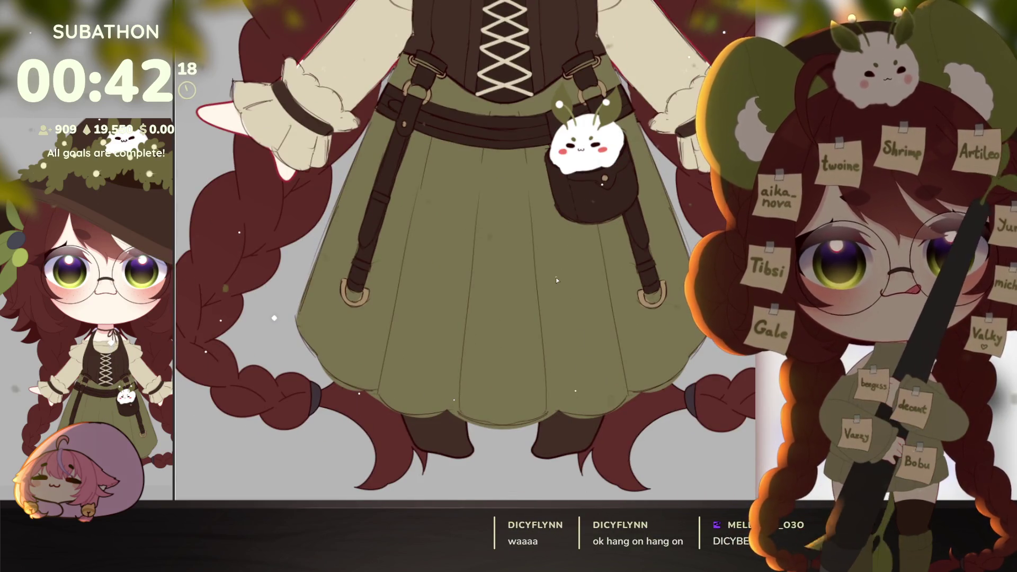
{"action": "key", "text": "6"}
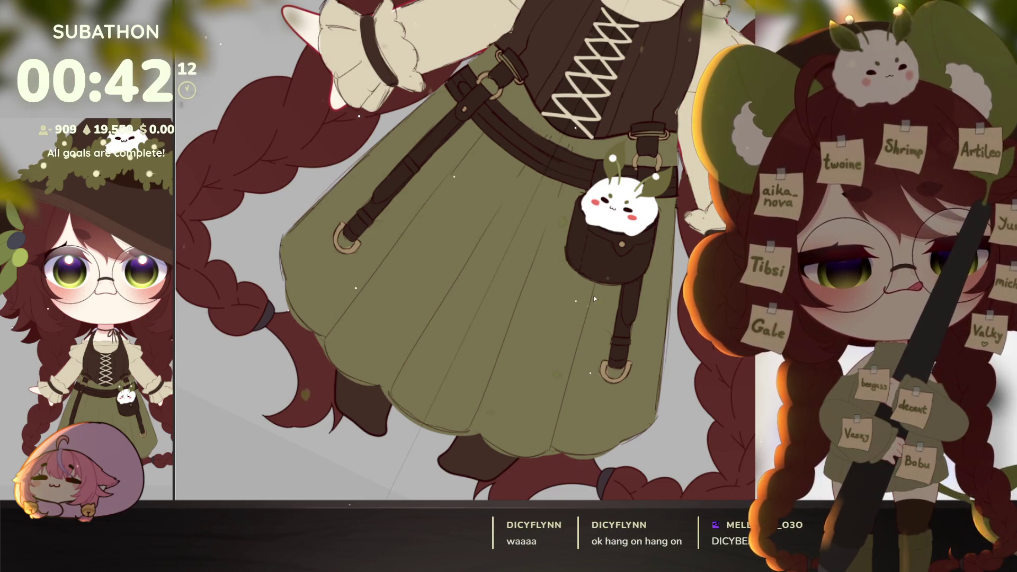
{"action": "left_click_drag", "start_coordinate": [593, 295], "coordinate": [564, 372]}
{"action": "scroll", "coordinate": [563, 373], "scroll_direction": "up", "scroll_amount": 2}
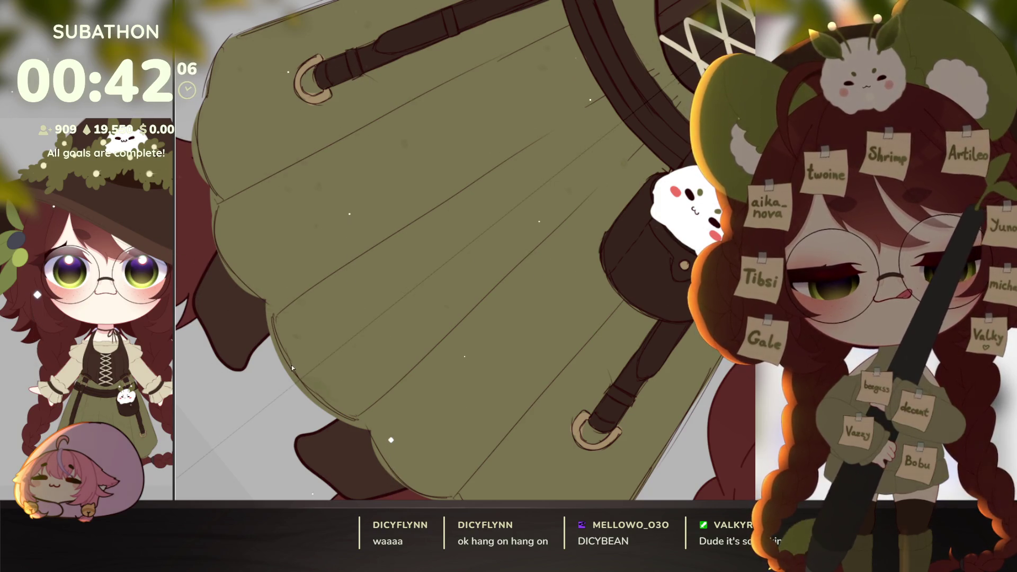
{"action": "left_click_drag", "start_coordinate": [299, 355], "coordinate": [636, 106]}
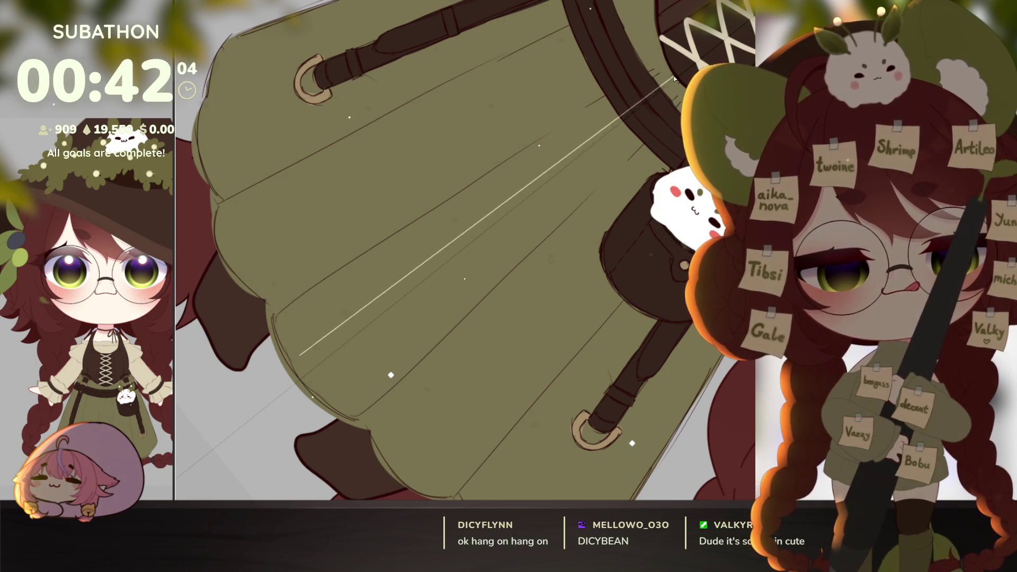
{"action": "left_click_drag", "start_coordinate": [324, 384], "coordinate": [656, 180]}
Straighten the view and draw a light fold line down the skirt to the hem.
{"action": "key", "text": "Home"}
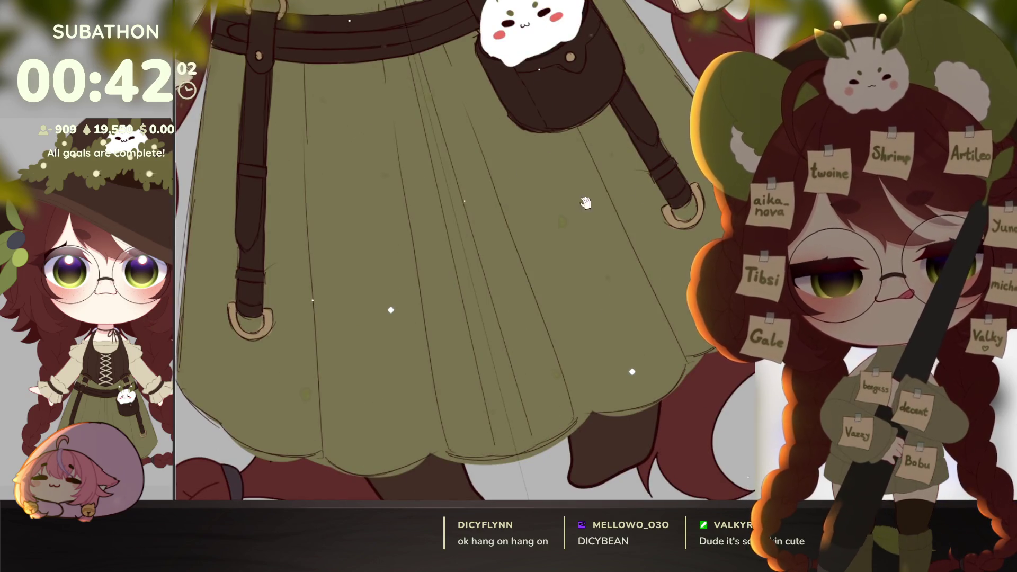
{"action": "key", "text": "Home"}
{"action": "left_click_drag", "start_coordinate": [466, 4], "coordinate": [517, 486]}
{"action": "key", "text": "ctrl+z"}
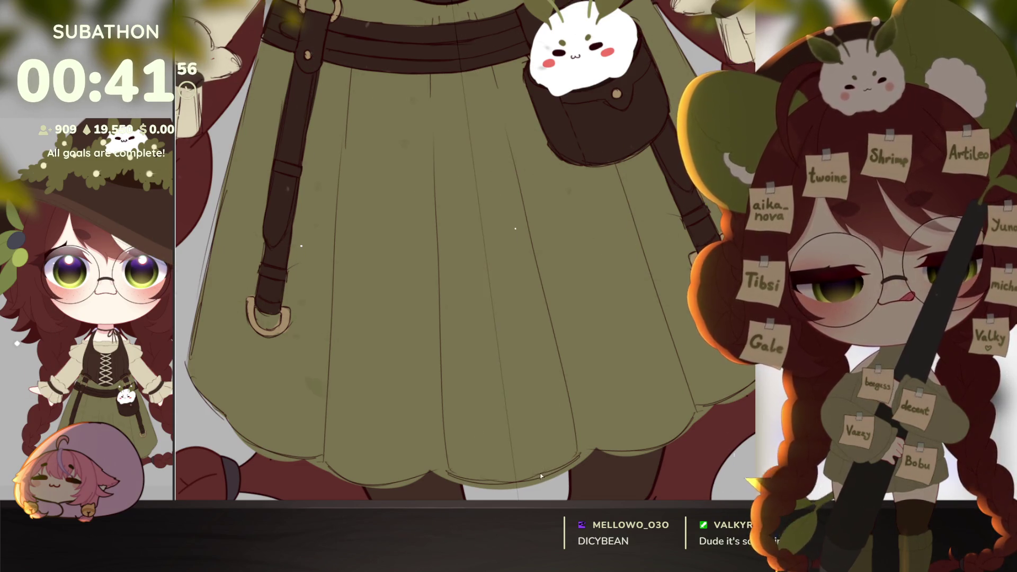
{"action": "scroll", "coordinate": [536, 427], "scroll_direction": "up", "scroll_amount": 3}
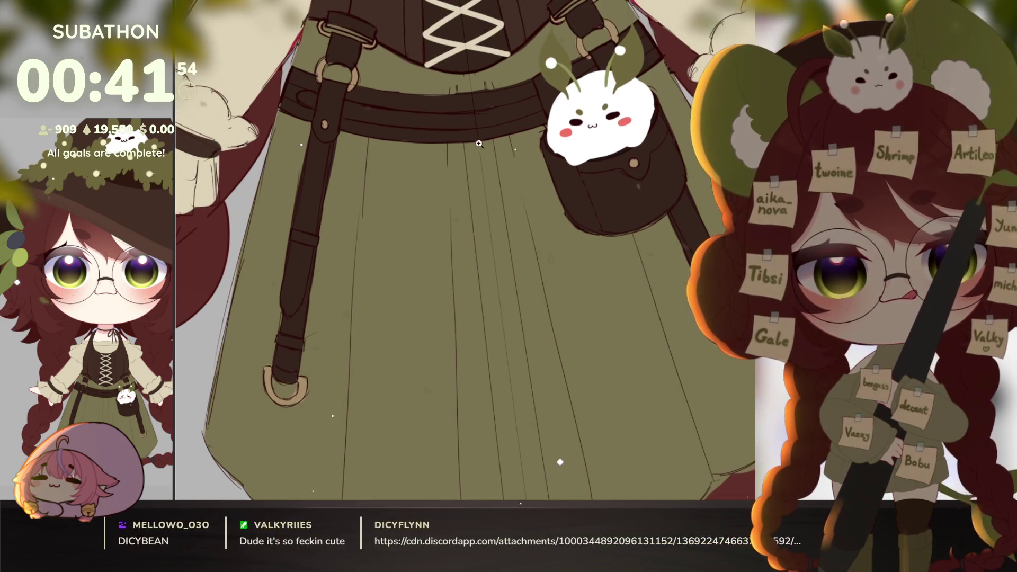
{"action": "scroll", "coordinate": [482, 69], "scroll_direction": "up", "scroll_amount": 1}
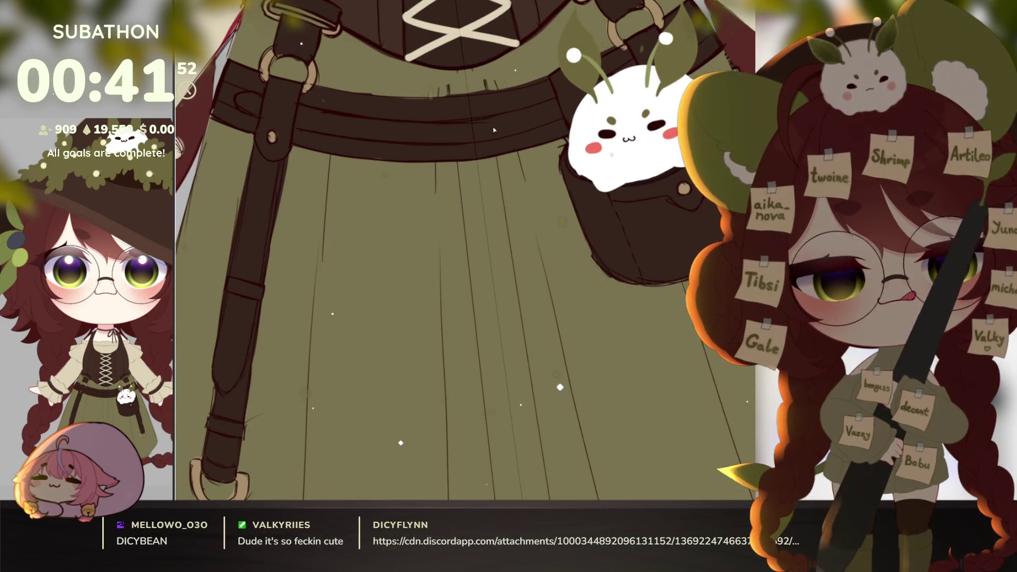
{"action": "scroll", "coordinate": [522, 324], "scroll_direction": "down", "scroll_amount": 4}
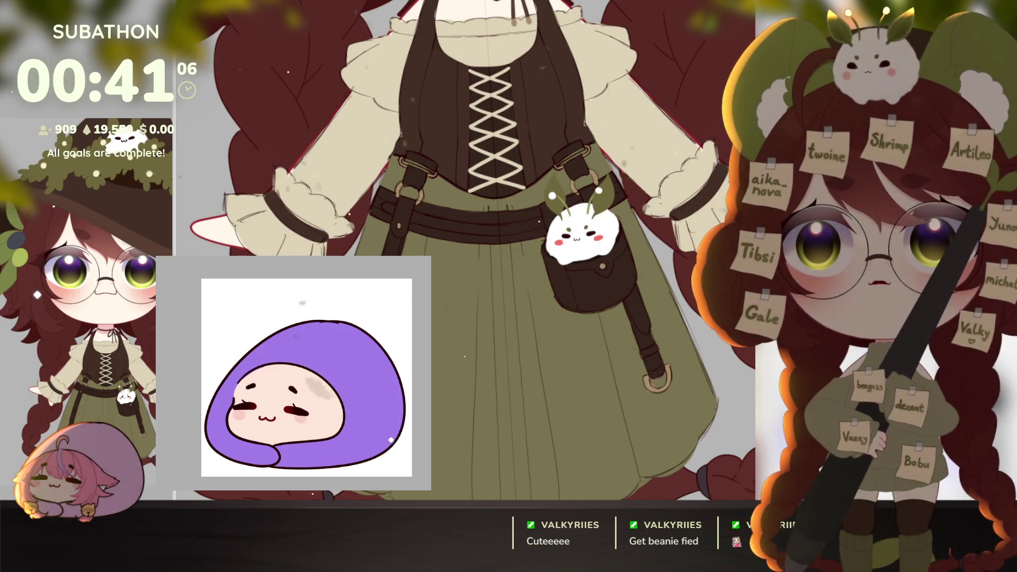
Fill the blob's face tan and hood blue, then fade the blob to low opacity.
{"action": "key", "text": "alt+Tab"}
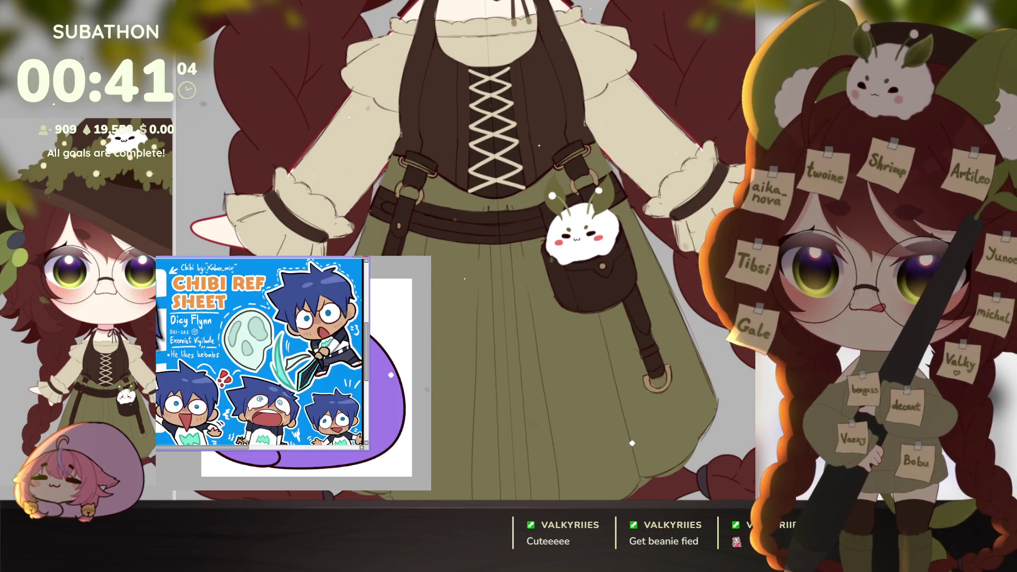
{"action": "left_click_drag", "start_coordinate": [370, 451], "coordinate": [159, 451]}
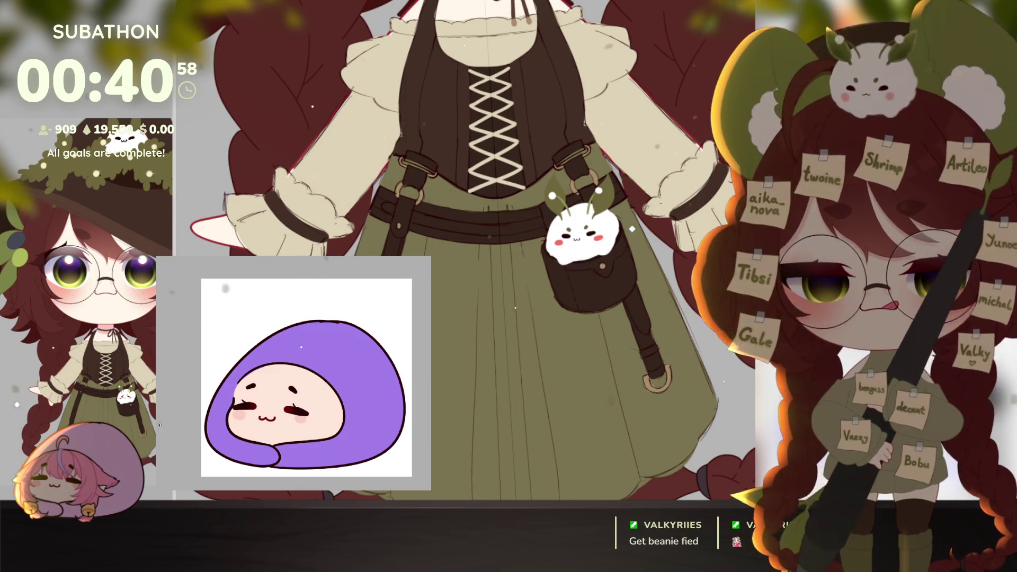
{"action": "key", "text": "alt+BackSpace"}
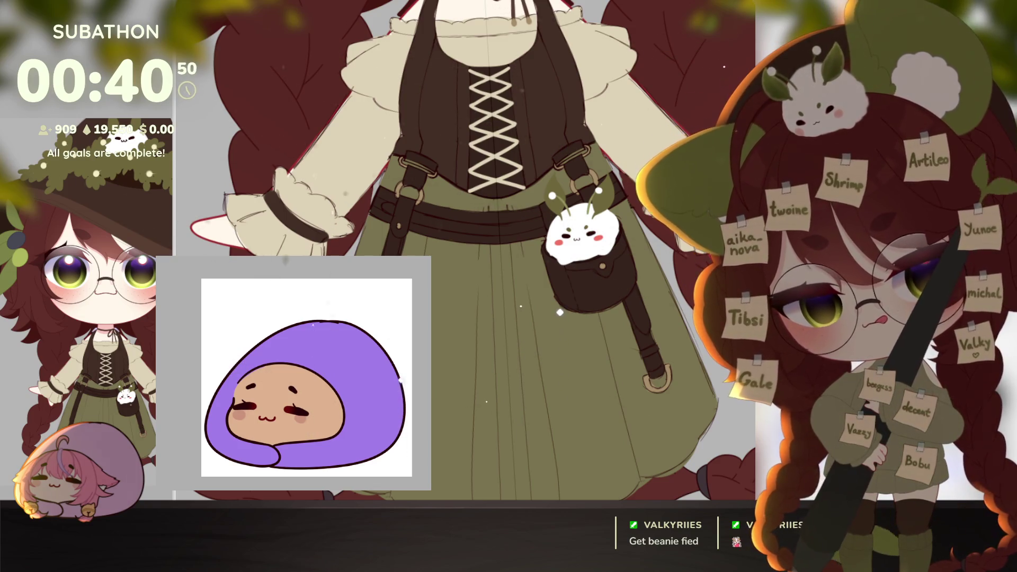
{"action": "key", "text": "alt+BackSpace"}
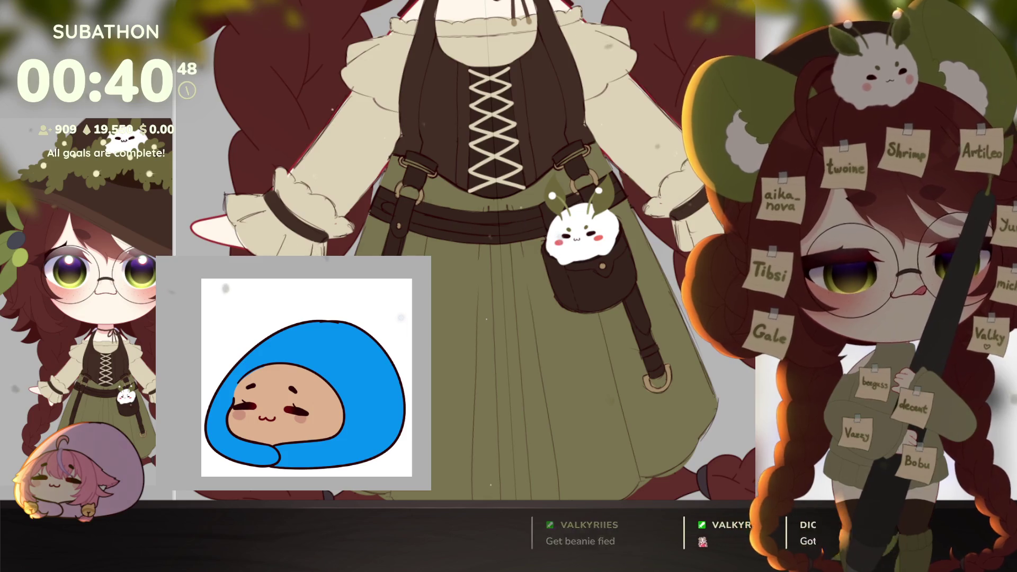
{"action": "key", "text": "3"}
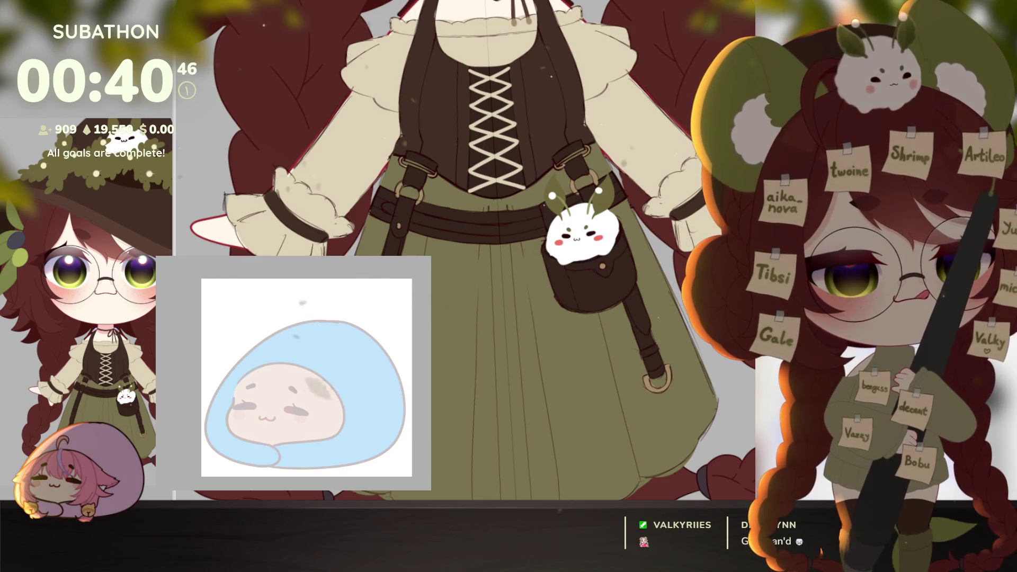
Frame the blob's face and redraw the first hair stroke's tail to curve right.
{"action": "left_click_drag", "start_coordinate": [384, 358], "coordinate": [392, 359]}
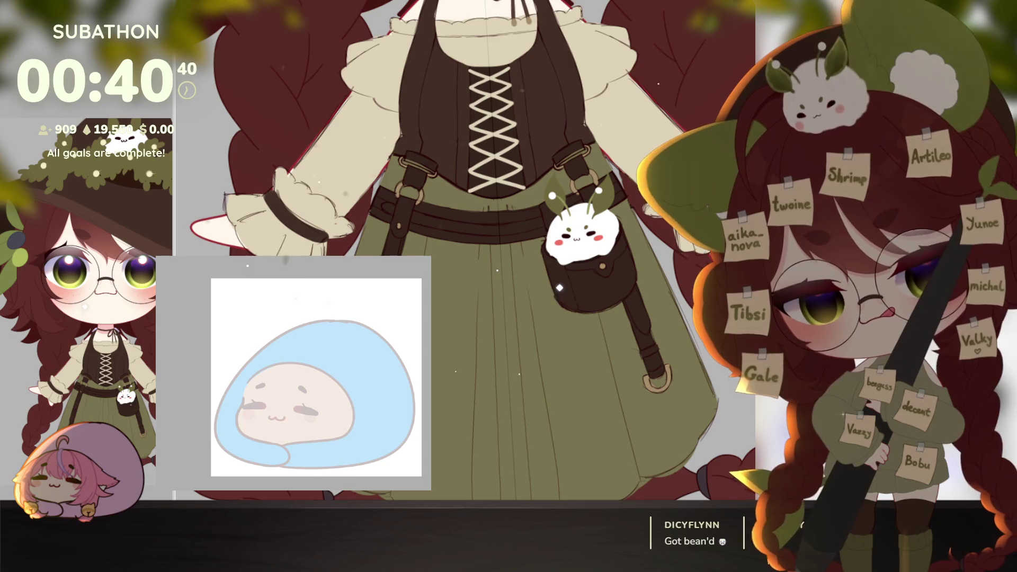
{"action": "left_click_drag", "start_coordinate": [318, 376], "coordinate": [342, 376]}
{"action": "mouse_move", "coordinate": [330, 424]}
{"action": "left_mouse_down"}
{"action": "mouse_move", "coordinate": [309, 425]}
{"action": "mouse_move", "coordinate": [350, 451]}
{"action": "left_mouse_up"}
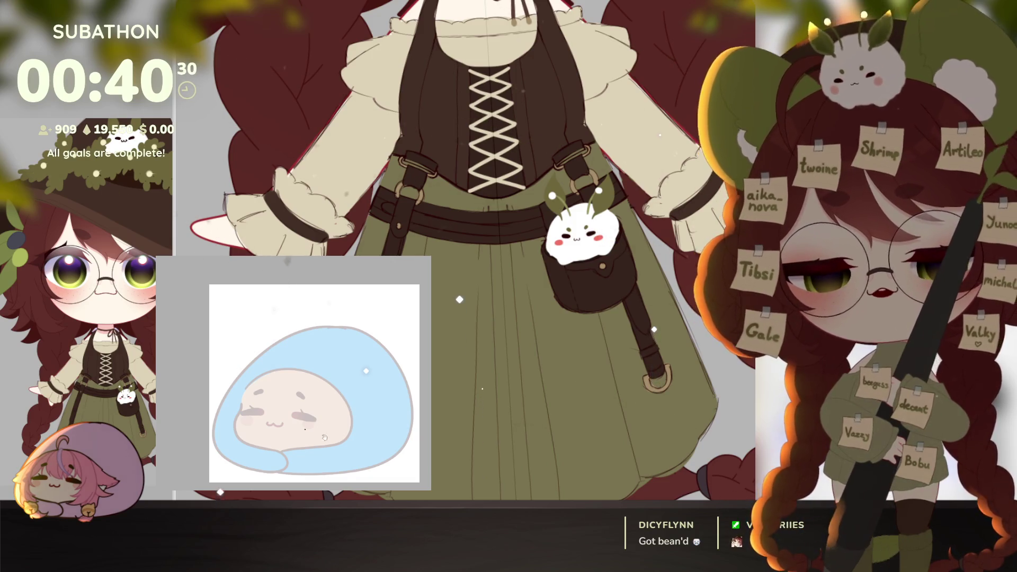
{"action": "left_click_drag", "start_coordinate": [325, 438], "coordinate": [335, 428]}
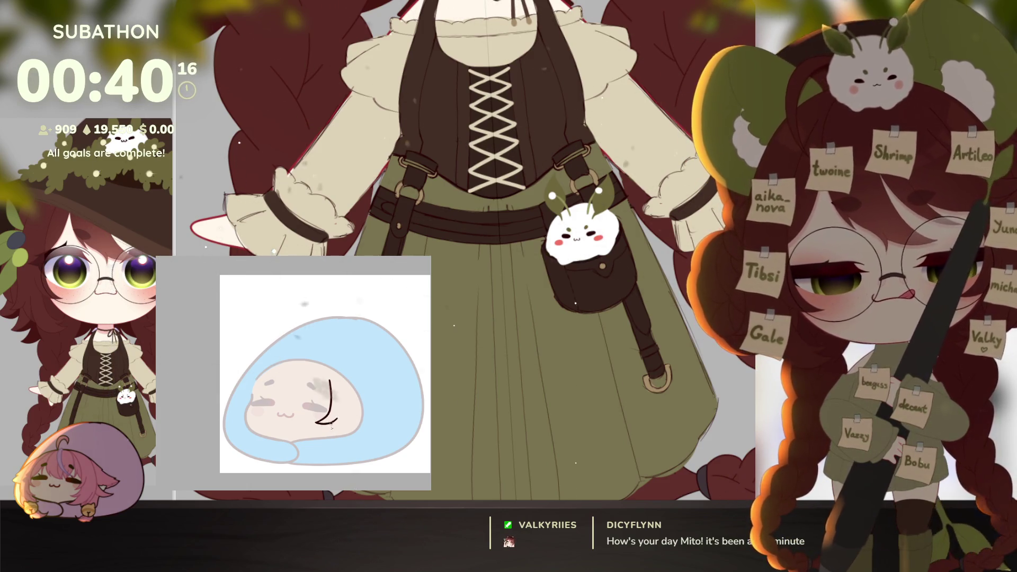
{"action": "mouse_move", "coordinate": [318, 423]}
{"action": "left_mouse_down"}
{"action": "mouse_move", "coordinate": [337, 421]}
{"action": "mouse_move", "coordinate": [332, 444]}
{"action": "left_mouse_up"}
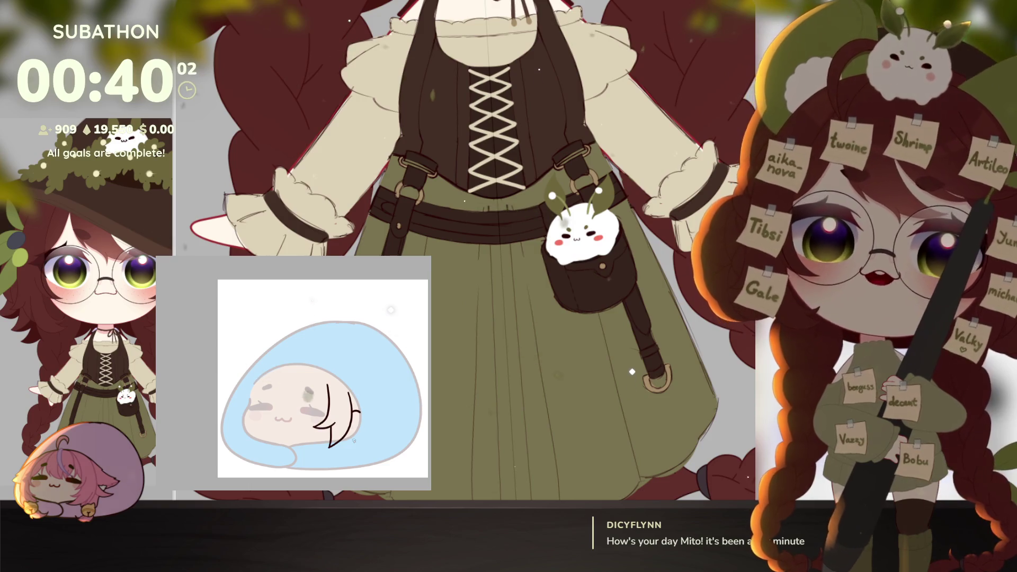
{"action": "scroll", "coordinate": [354, 431], "scroll_direction": "up", "scroll_amount": 3}
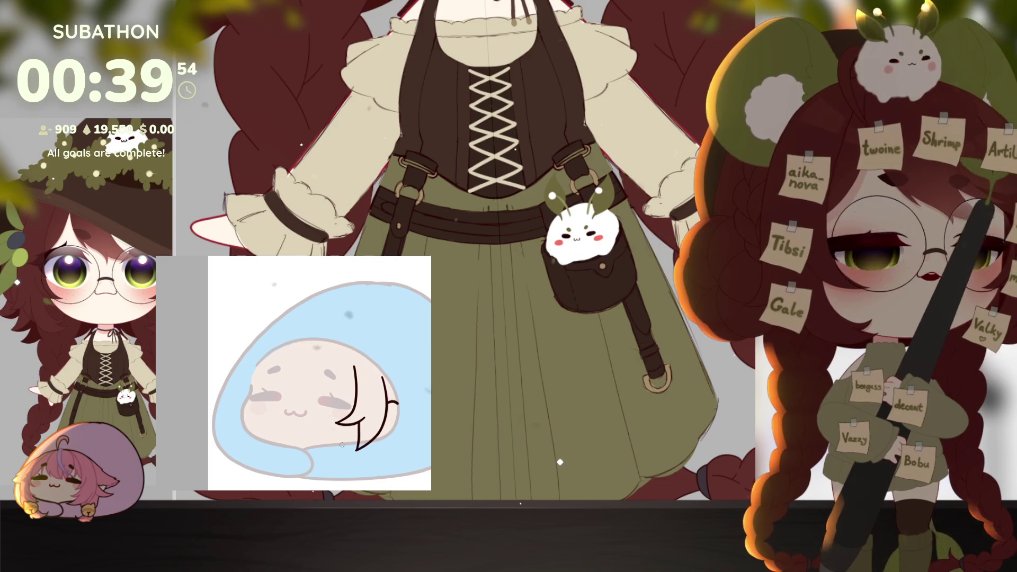
{"action": "left_click_drag", "start_coordinate": [353, 430], "coordinate": [365, 427]}
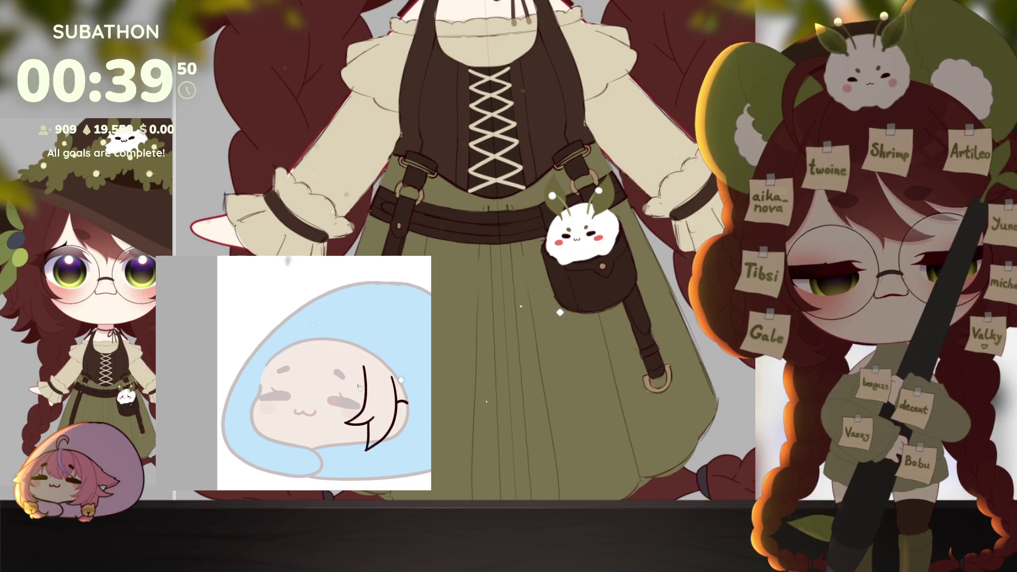
{"action": "left_click_drag", "start_coordinate": [366, 392], "coordinate": [370, 401]}
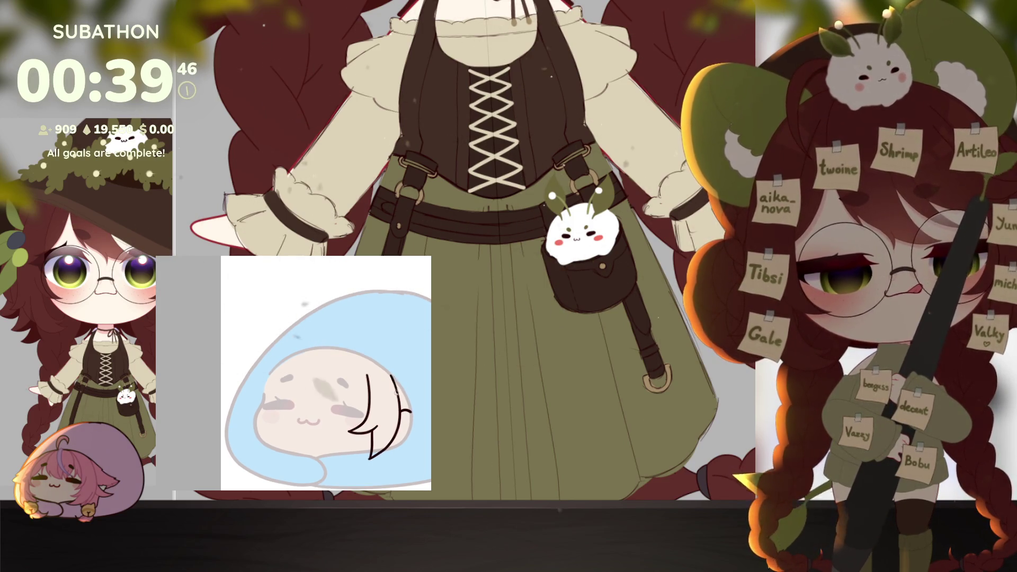
{"action": "left_click_drag", "start_coordinate": [335, 444], "coordinate": [355, 444]}
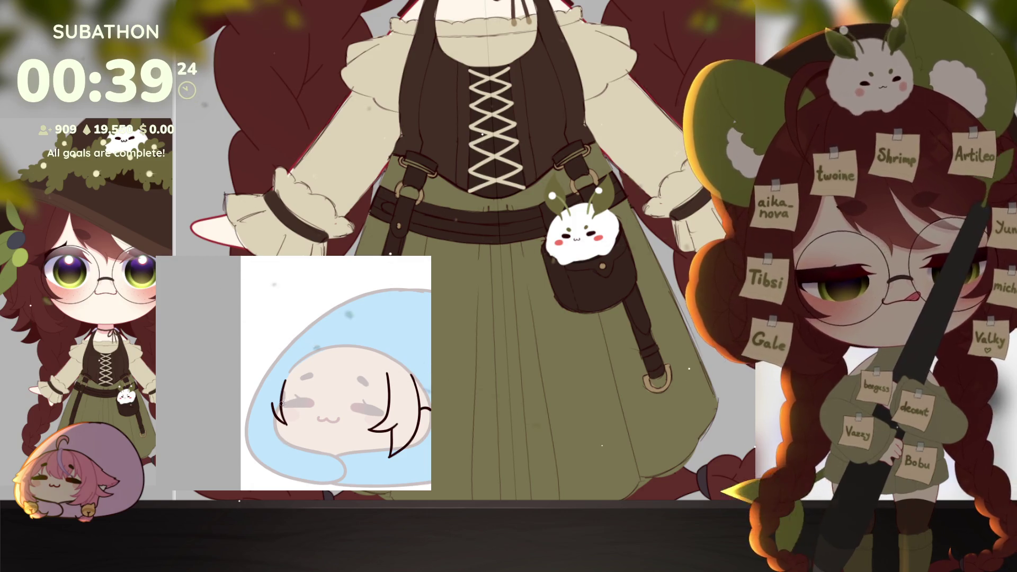
Draw the fringe strands over the face: diagonal, zigzag, vertical and a shorter left arc.
{"action": "left_click_drag", "start_coordinate": [282, 403], "coordinate": [302, 375]}
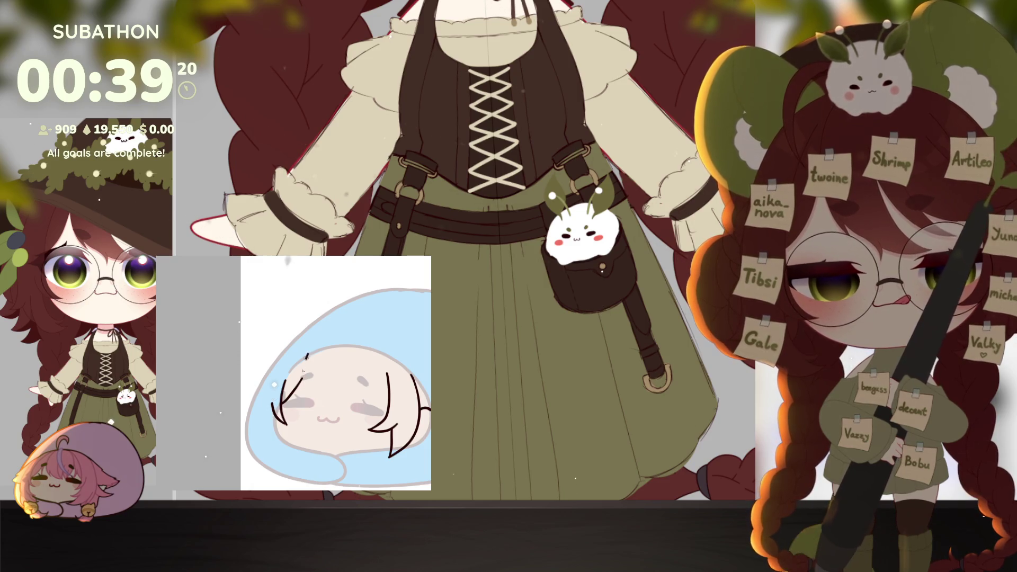
{"action": "mouse_move", "coordinate": [314, 351]}
{"action": "left_mouse_down"}
{"action": "mouse_move", "coordinate": [305, 376]}
{"action": "mouse_move", "coordinate": [322, 409]}
{"action": "left_mouse_up"}
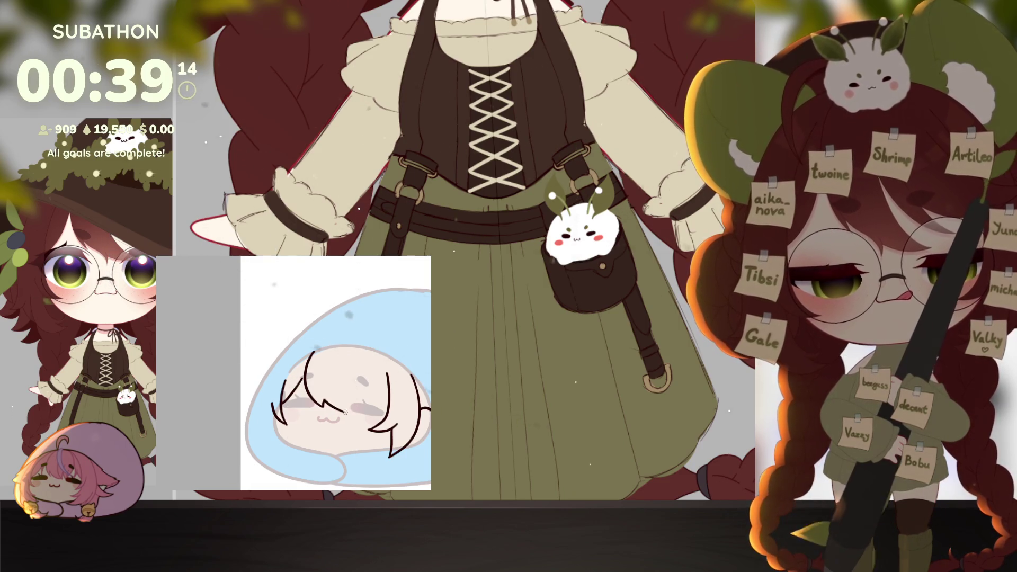
{"action": "key", "text": "ctrl+z"}
{"action": "left_click_drag", "start_coordinate": [318, 395], "coordinate": [344, 412]}
{"action": "left_click_drag", "start_coordinate": [348, 360], "coordinate": [344, 389]}
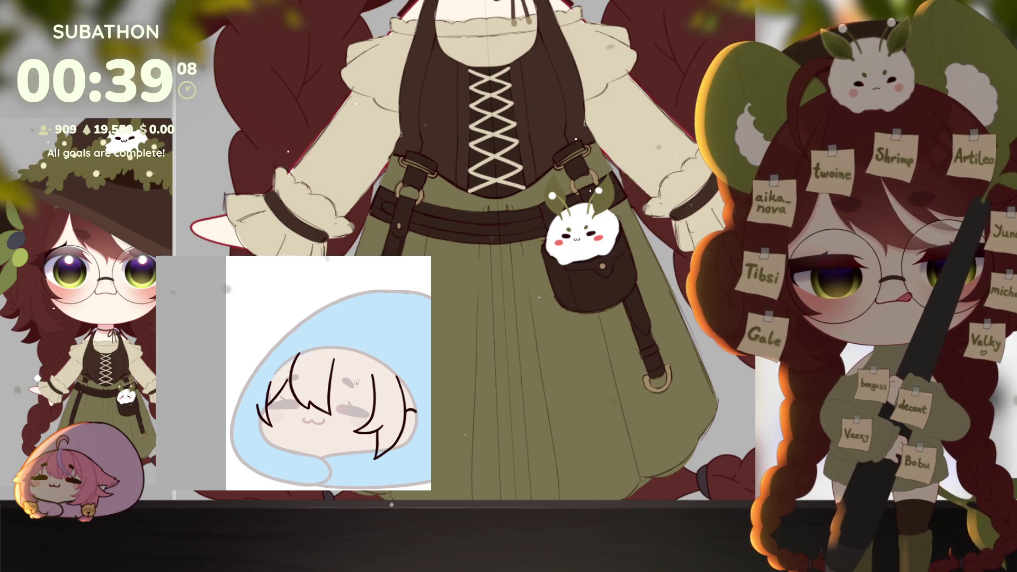
{"action": "mouse_move", "coordinate": [305, 393]}
{"action": "left_mouse_down"}
{"action": "mouse_move", "coordinate": [318, 397]}
{"action": "mouse_move", "coordinate": [295, 412]}
{"action": "mouse_move", "coordinate": [314, 411]}
{"action": "left_mouse_up"}
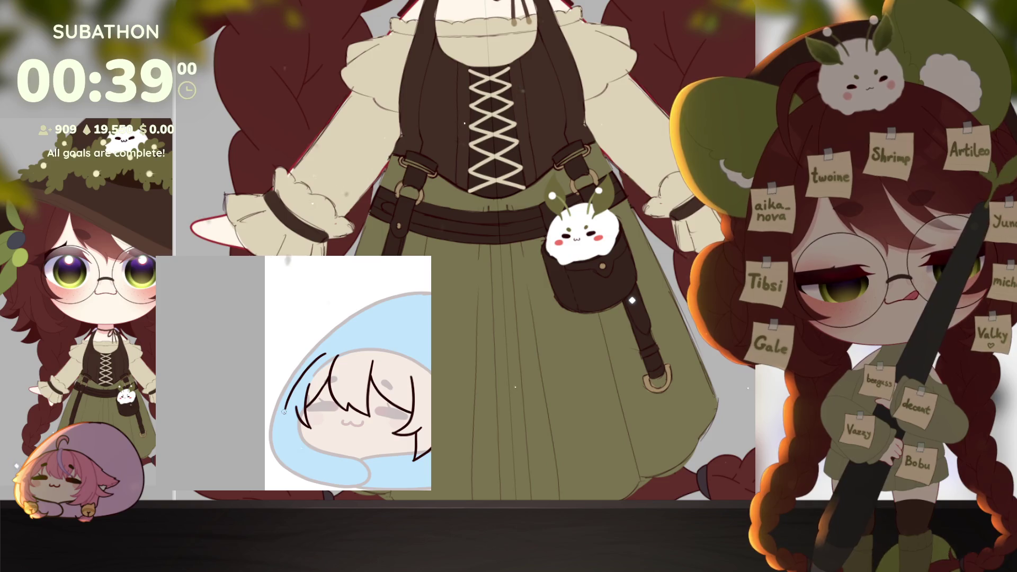
{"action": "key", "text": "ctrl+z"}
{"action": "left_click_drag", "start_coordinate": [328, 353], "coordinate": [293, 389]}
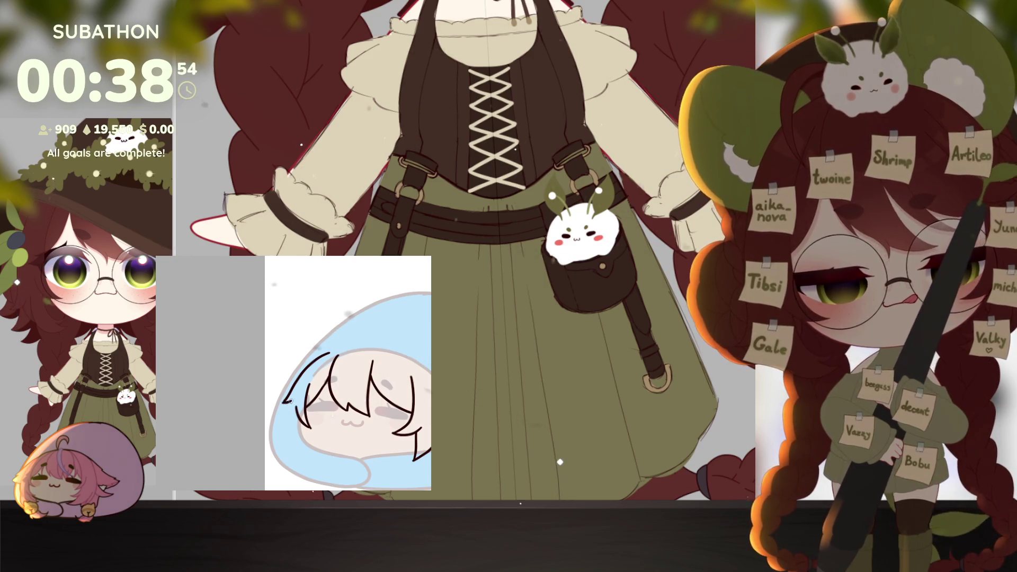
{"action": "mouse_move", "coordinate": [290, 398]}
{"action": "left_mouse_down"}
{"action": "mouse_move", "coordinate": [280, 423]}
{"action": "mouse_move", "coordinate": [294, 442]}
{"action": "mouse_move", "coordinate": [253, 424]}
{"action": "left_mouse_up"}
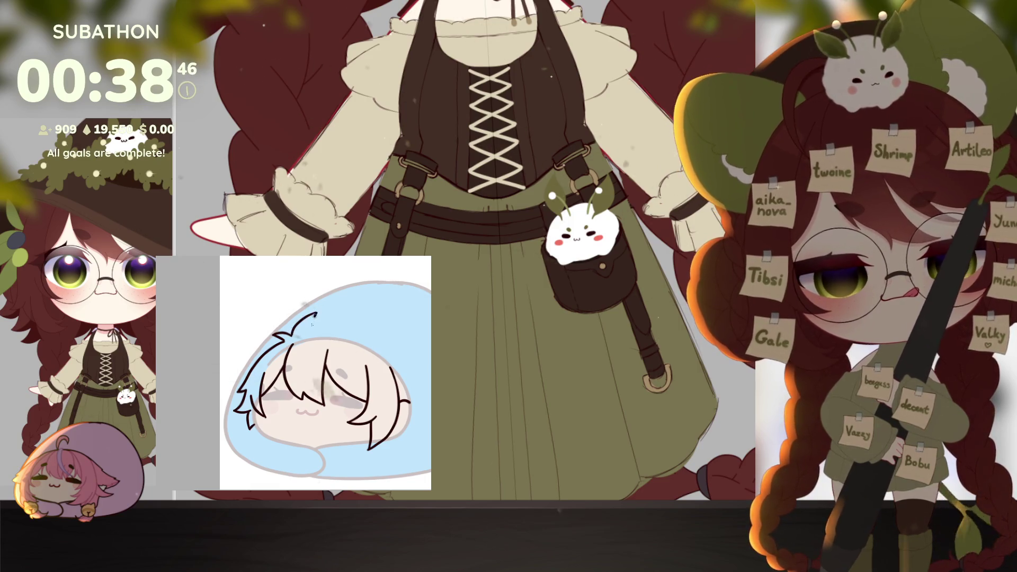
Draw the hair's curved top outline and the right-side strands down to the tip.
{"action": "left_click_drag", "start_coordinate": [315, 312], "coordinate": [323, 338]}
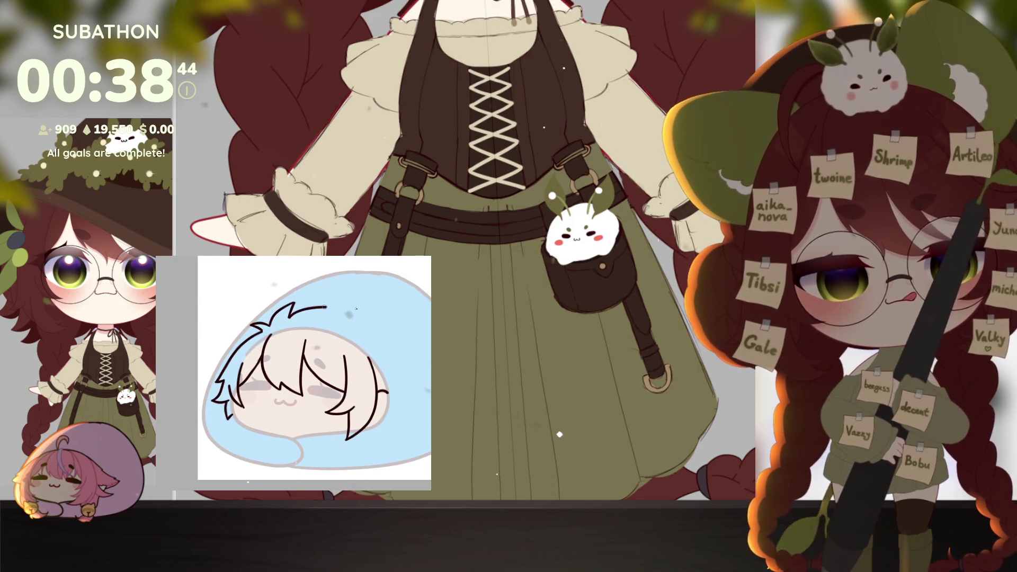
{"action": "mouse_move", "coordinate": [278, 309]}
{"action": "left_mouse_down"}
{"action": "mouse_move", "coordinate": [373, 304]}
{"action": "mouse_move", "coordinate": [365, 324]}
{"action": "mouse_move", "coordinate": [387, 394]}
{"action": "left_mouse_up"}
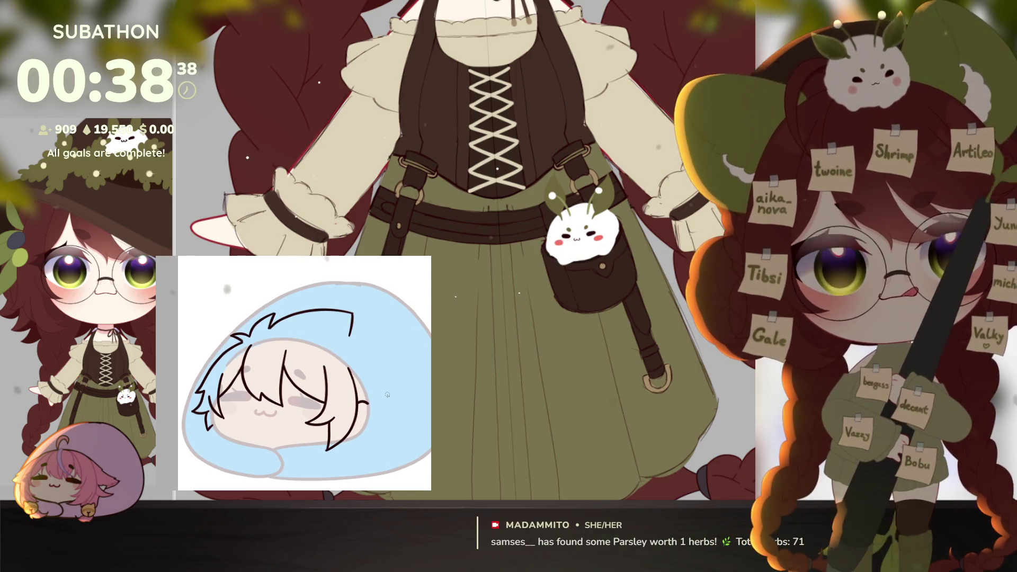
{"action": "left_click_drag", "start_coordinate": [350, 333], "coordinate": [387, 341]}
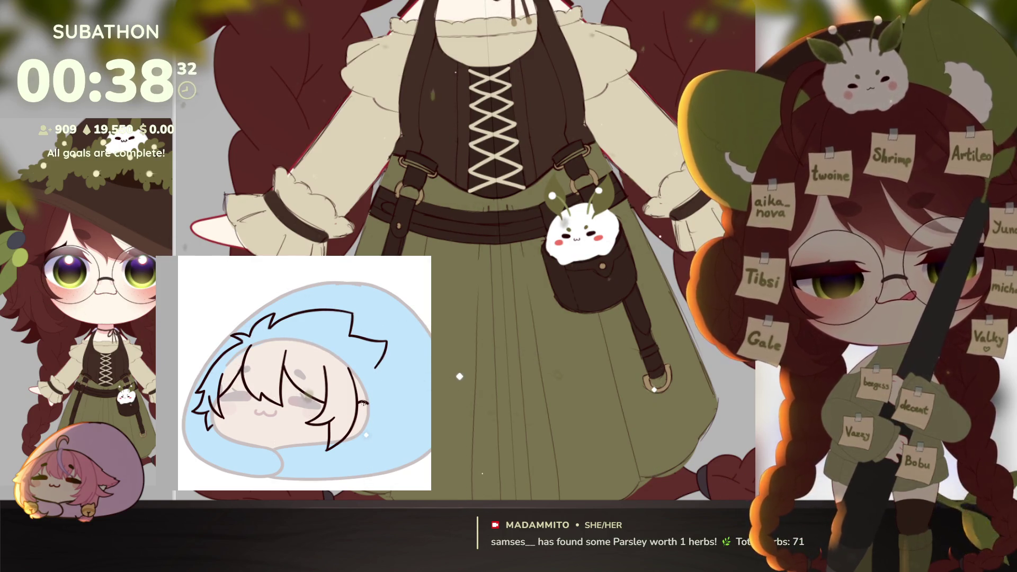
{"action": "left_click_drag", "start_coordinate": [365, 401], "coordinate": [379, 416]}
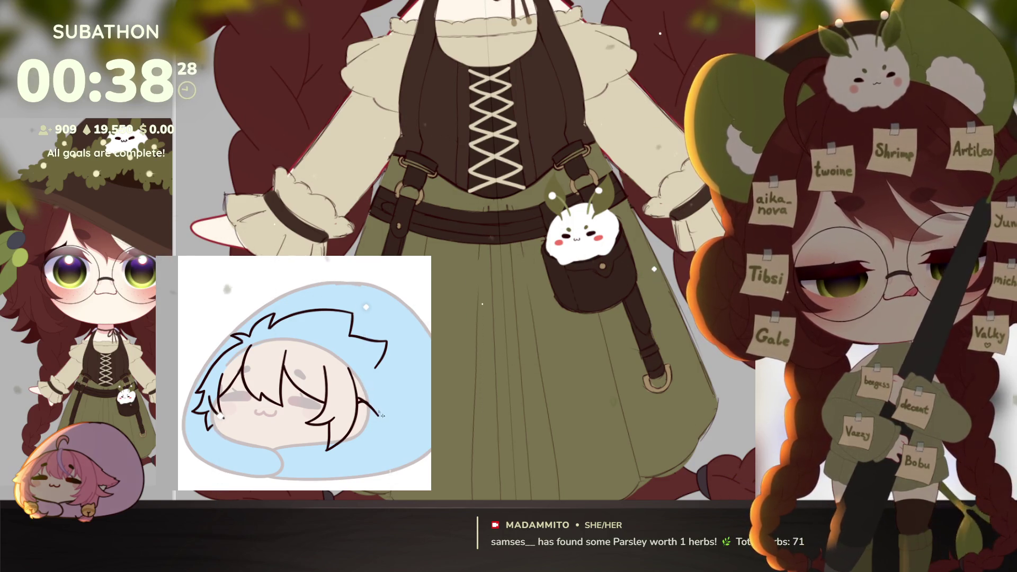
{"action": "left_click_drag", "start_coordinate": [374, 389], "coordinate": [398, 395]}
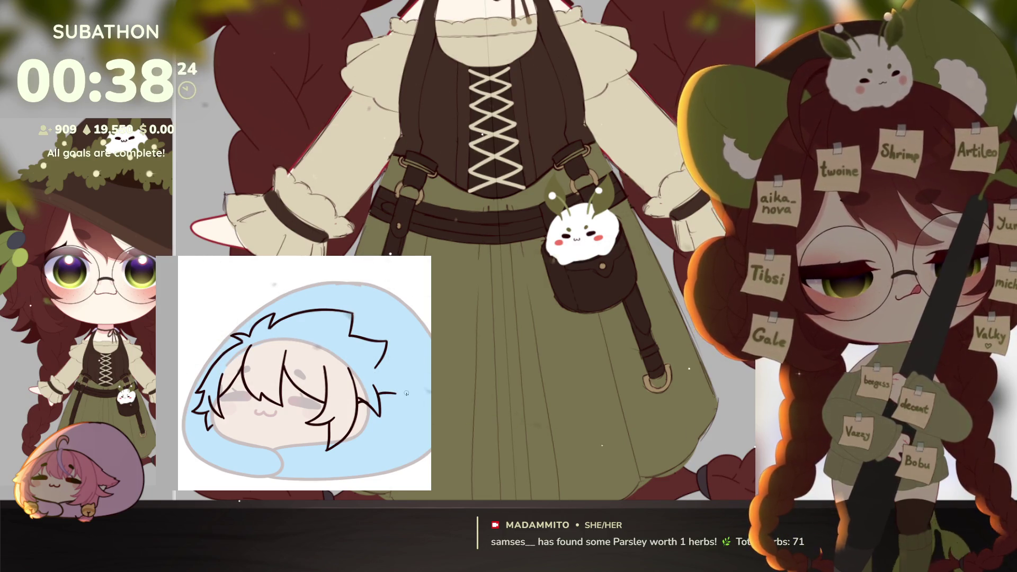
{"action": "left_click_drag", "start_coordinate": [377, 367], "coordinate": [397, 393]}
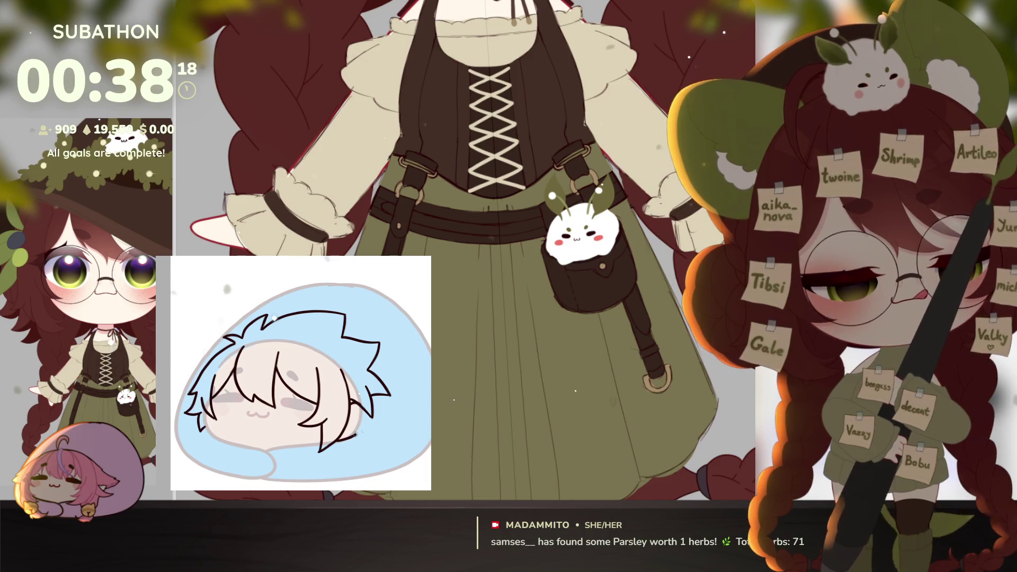
{"action": "left_click_drag", "start_coordinate": [316, 383], "coordinate": [335, 398]}
{"action": "key", "text": "ctrl+z"}
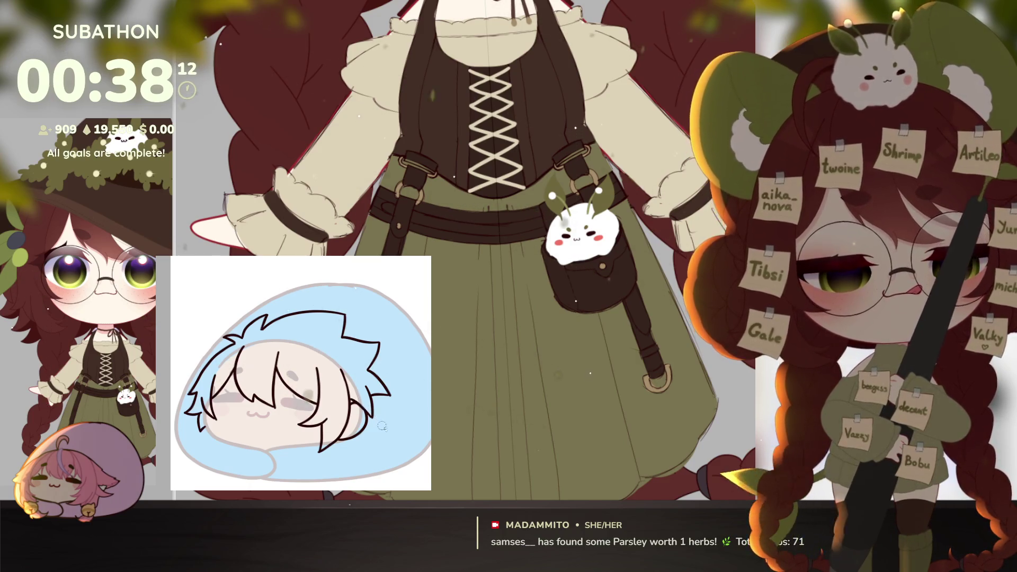
Check the sketch up close, then add an extra hair stroke across the top of the head.
{"action": "scroll", "coordinate": [382, 426], "scroll_direction": "down", "scroll_amount": 3}
{"action": "scroll", "coordinate": [381, 432], "scroll_direction": "up", "scroll_amount": 2}
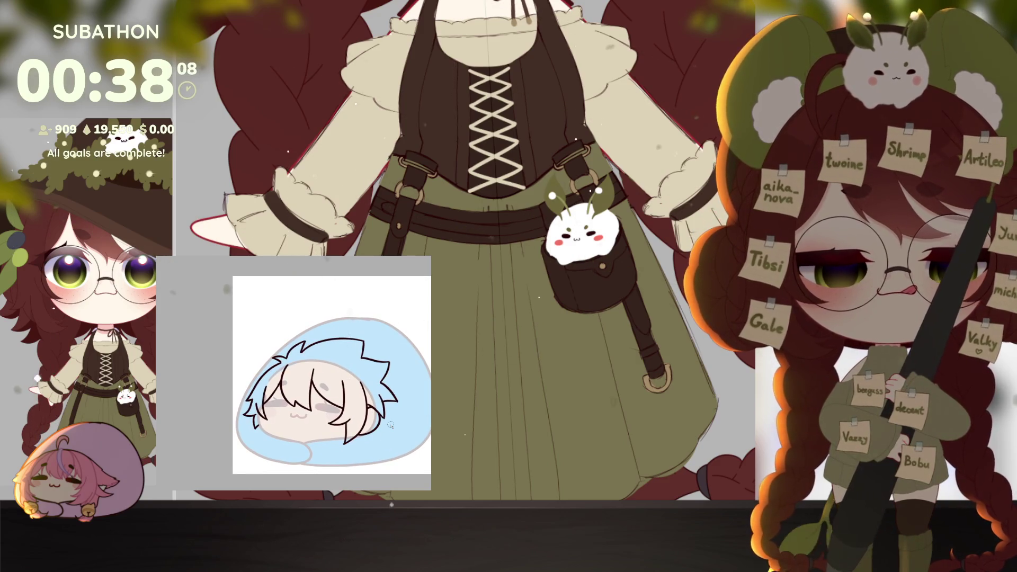
{"action": "scroll", "coordinate": [390, 425], "scroll_direction": "up", "scroll_amount": 1}
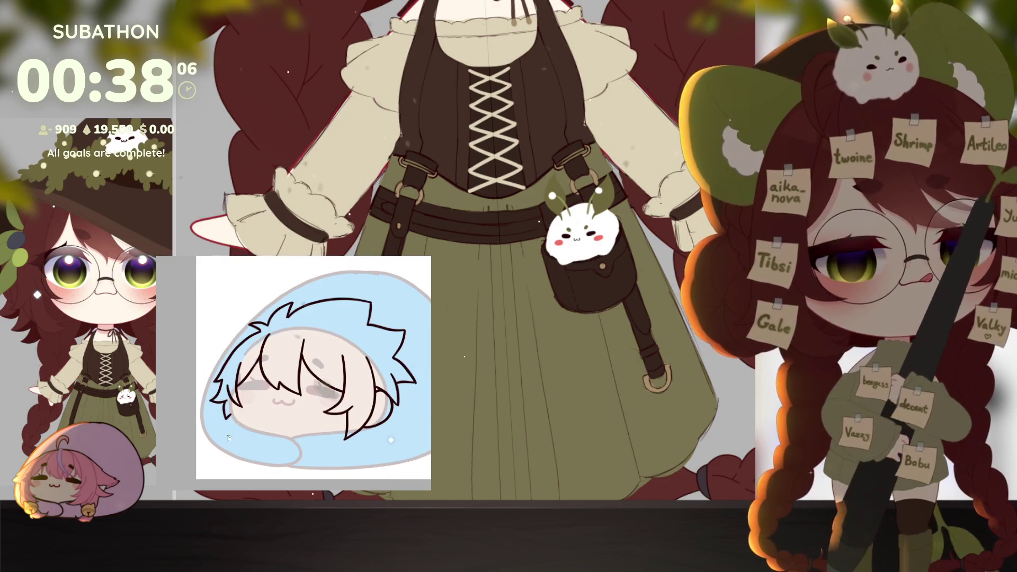
{"action": "scroll", "coordinate": [233, 424], "scroll_direction": "up", "scroll_amount": 4}
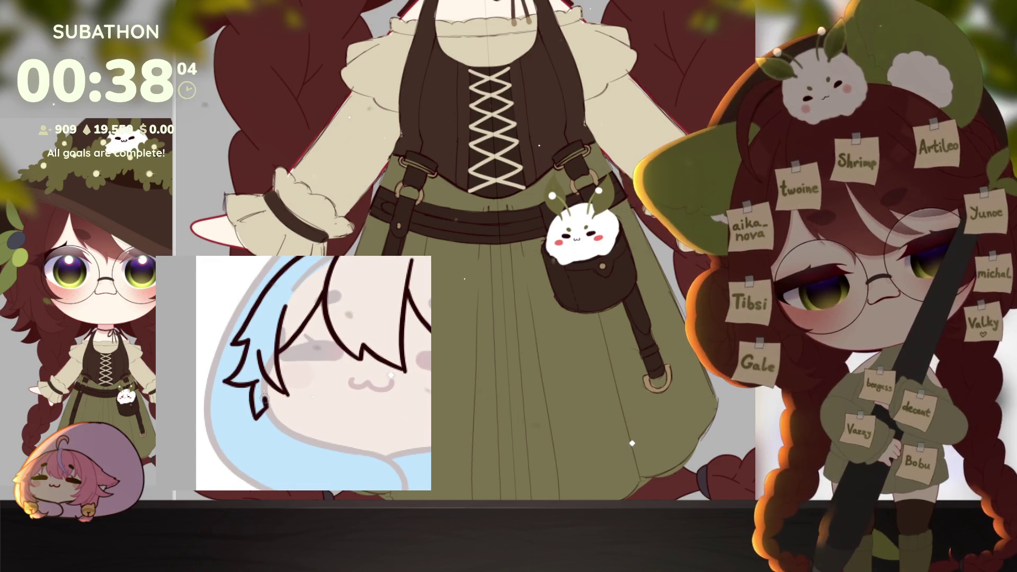
{"action": "scroll", "coordinate": [264, 399], "scroll_direction": "down", "scroll_amount": 5}
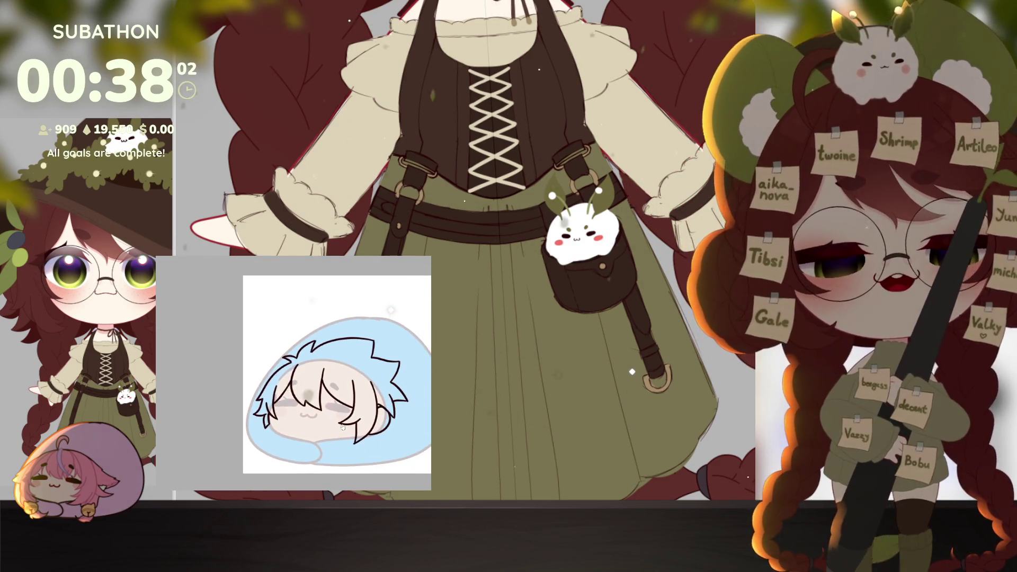
{"action": "scroll", "coordinate": [371, 450], "scroll_direction": "up", "scroll_amount": 2}
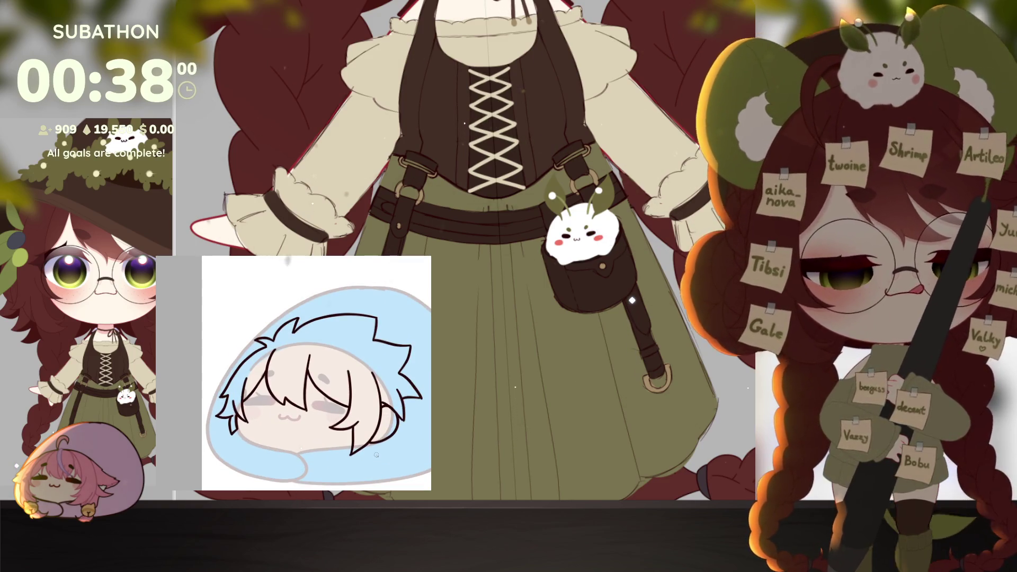
{"action": "scroll", "coordinate": [361, 444], "scroll_direction": "up", "scroll_amount": 1}
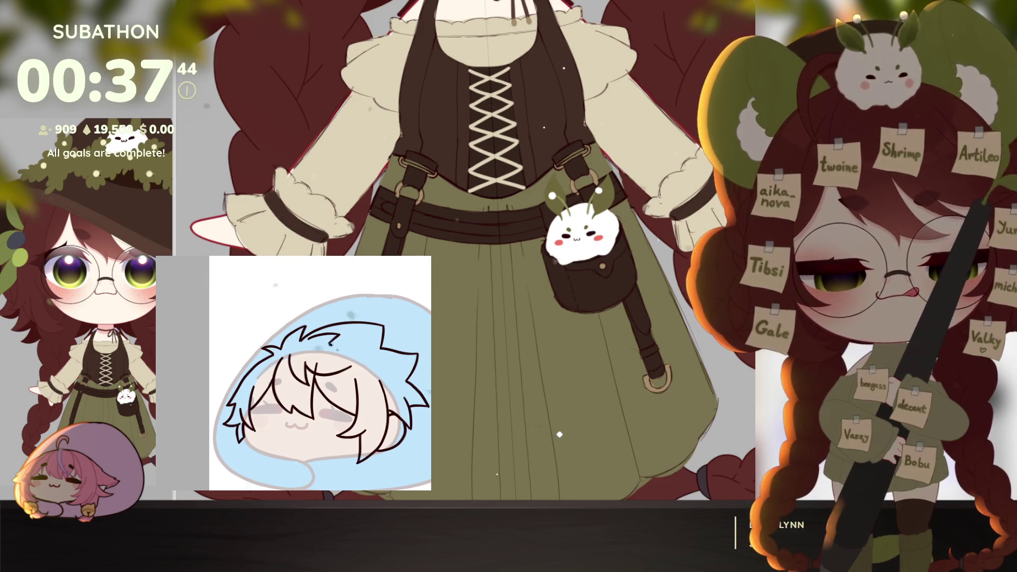
{"action": "left_click_drag", "start_coordinate": [328, 344], "coordinate": [369, 351]}
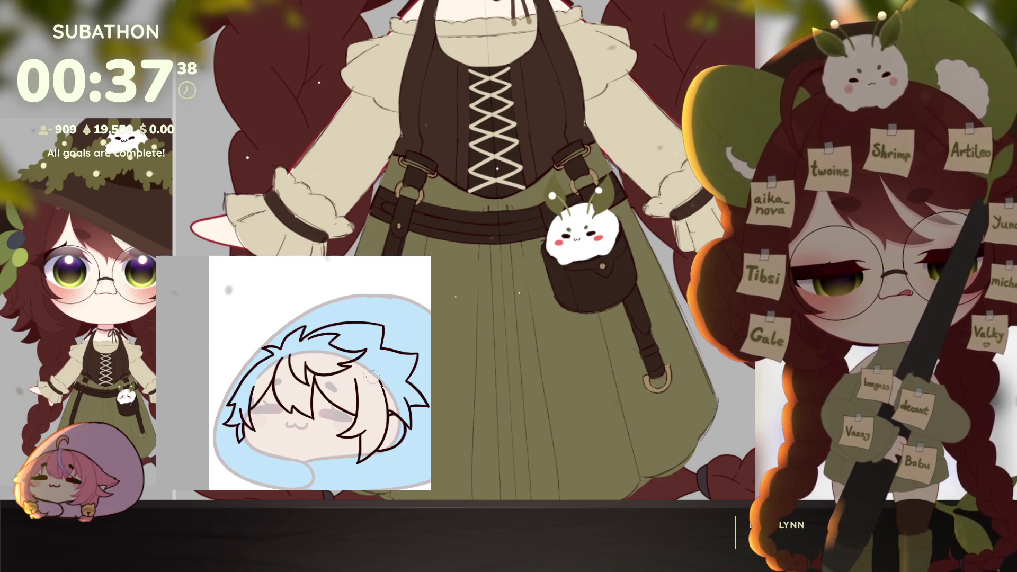
{"action": "scroll", "coordinate": [372, 377], "scroll_direction": "down", "scroll_amount": 2}
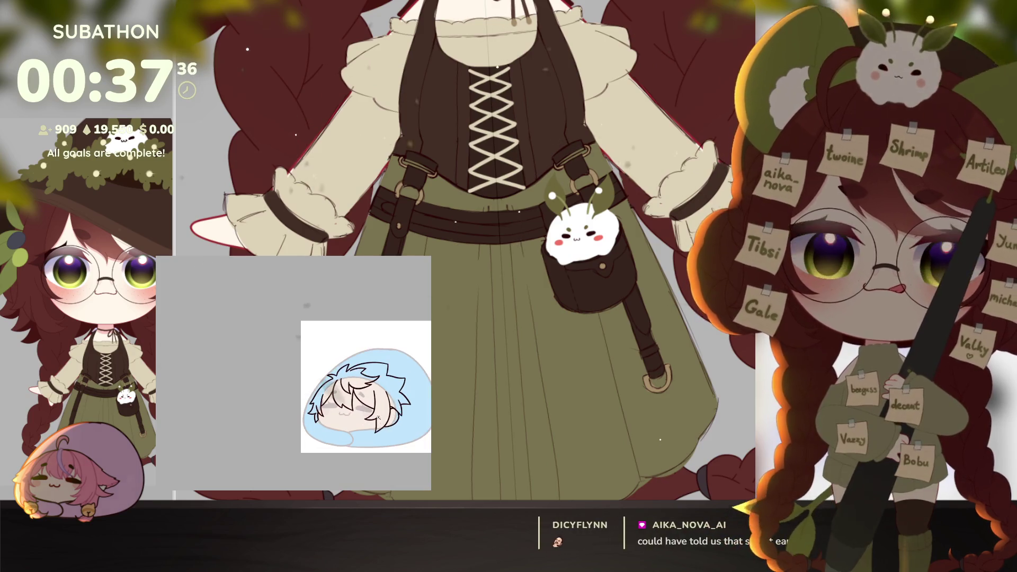
{"action": "scroll", "coordinate": [357, 445], "scroll_direction": "up", "scroll_amount": 2}
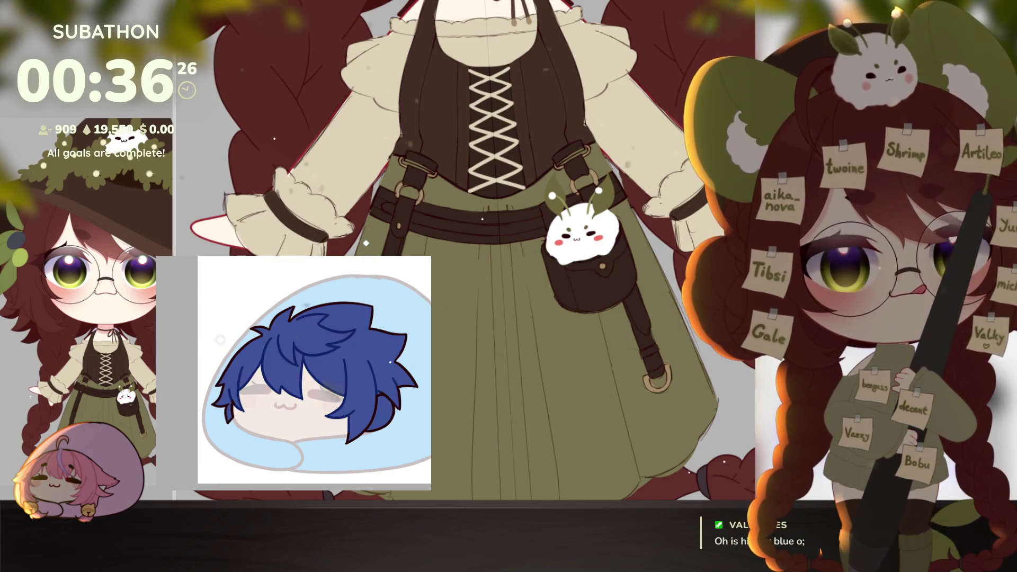
Shift the canvas view up and right over the blob's dark blue hair.
{"action": "left_click_drag", "start_coordinate": [373, 436], "coordinate": [367, 440]}
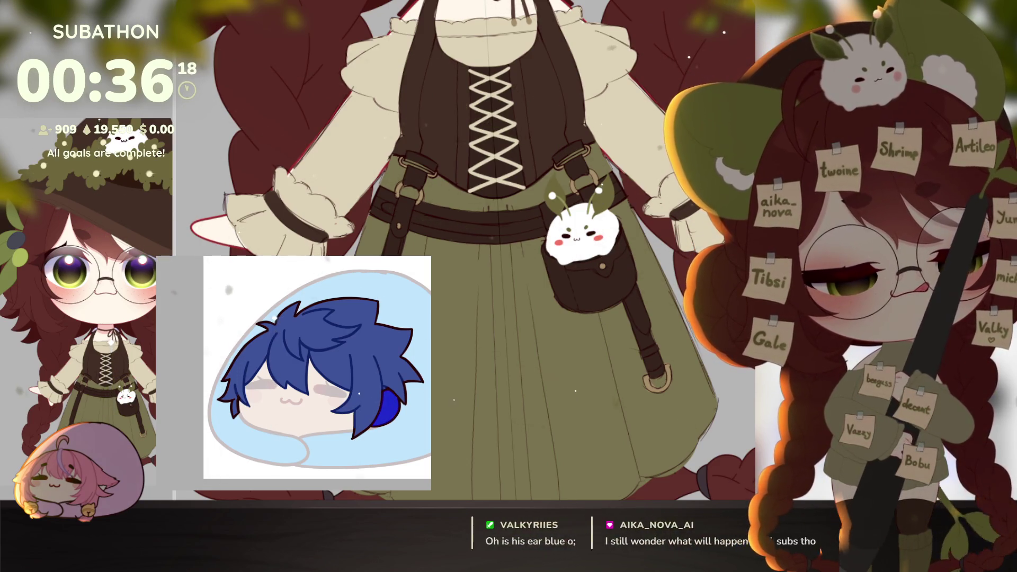
Clear the blue fill from the ear and refill it with tan skin colour.
{"action": "key", "text": "Delete"}
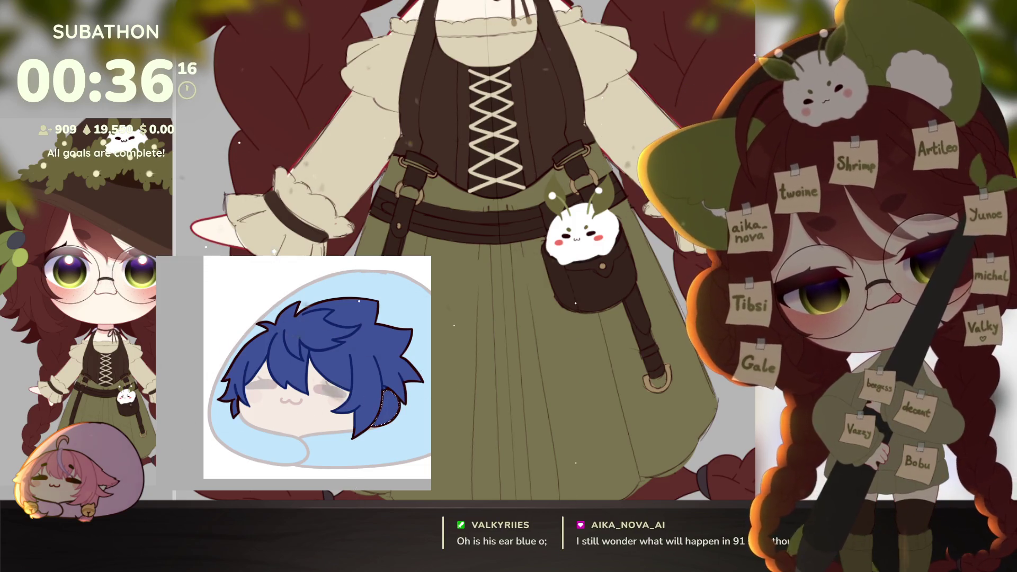
{"action": "key", "text": "alt+BackSpace"}
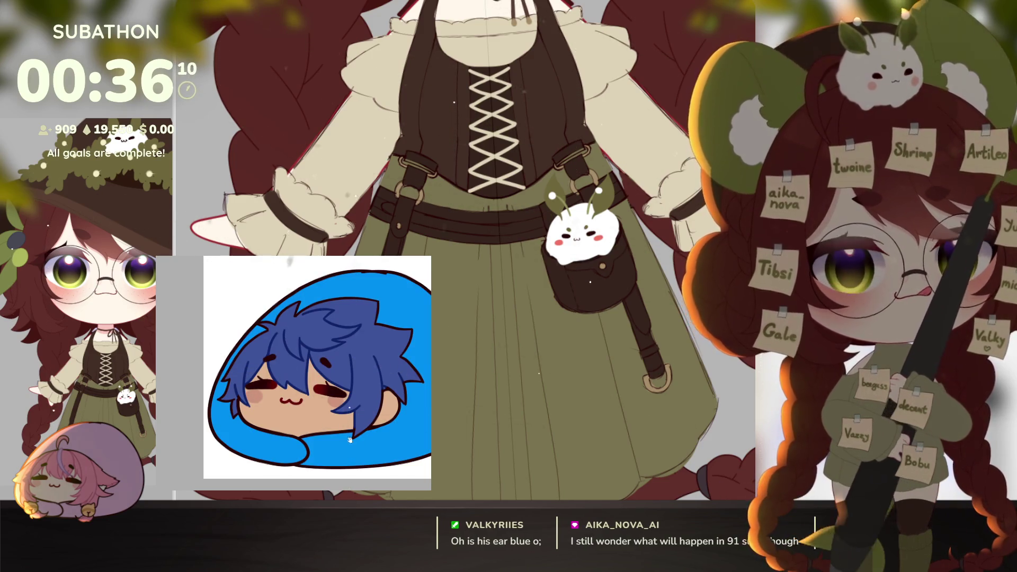
{"action": "scroll", "coordinate": [347, 442], "scroll_direction": "up", "scroll_amount": 1}
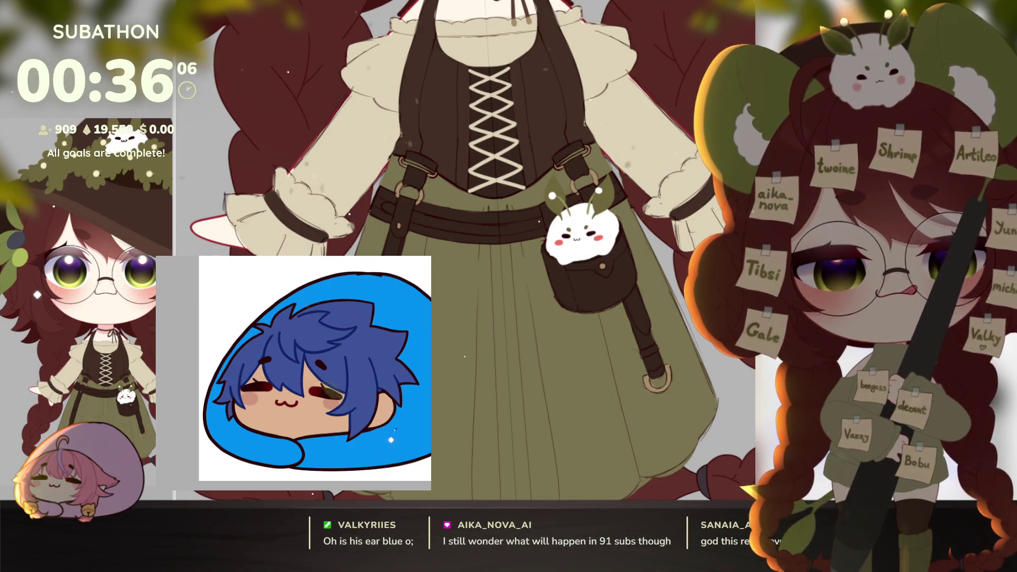
{"action": "scroll", "coordinate": [347, 443], "scroll_direction": "down", "scroll_amount": 1}
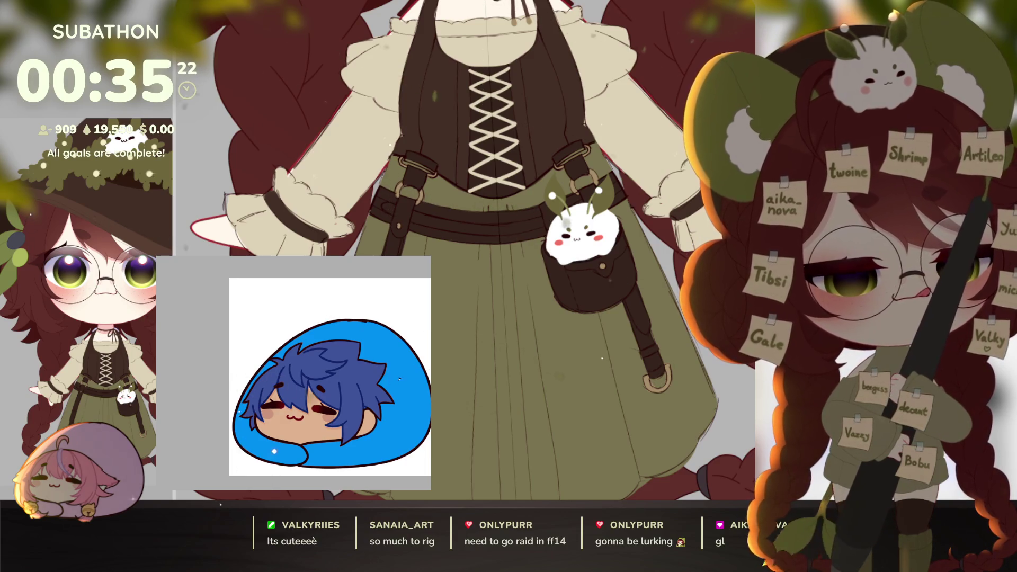
Letter the artist's handle above the tilted bean emote, followed by a heart and date.
{"action": "key", "text": "minus"}
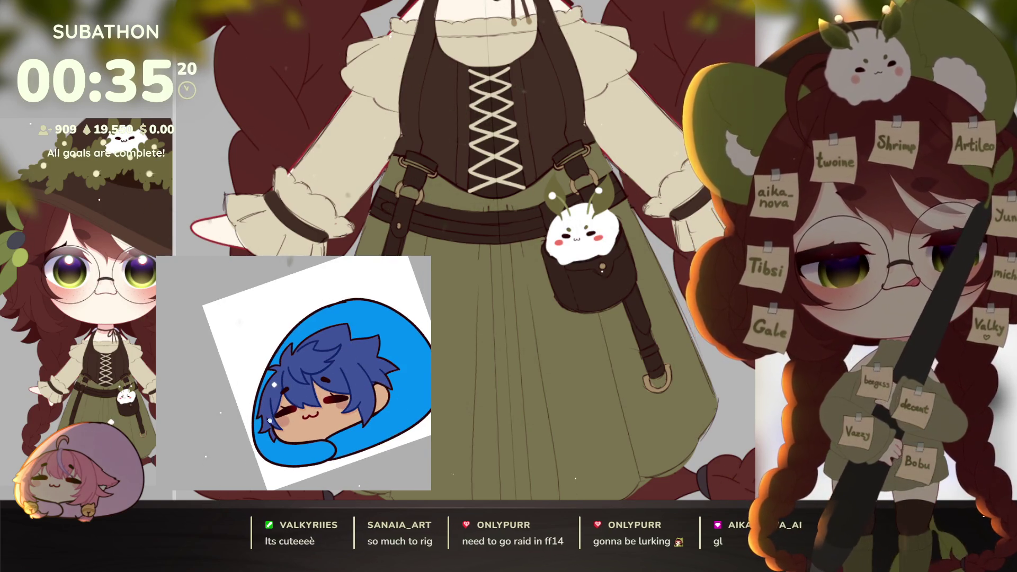
{"action": "scroll", "coordinate": [271, 390], "scroll_direction": "up", "scroll_amount": 5}
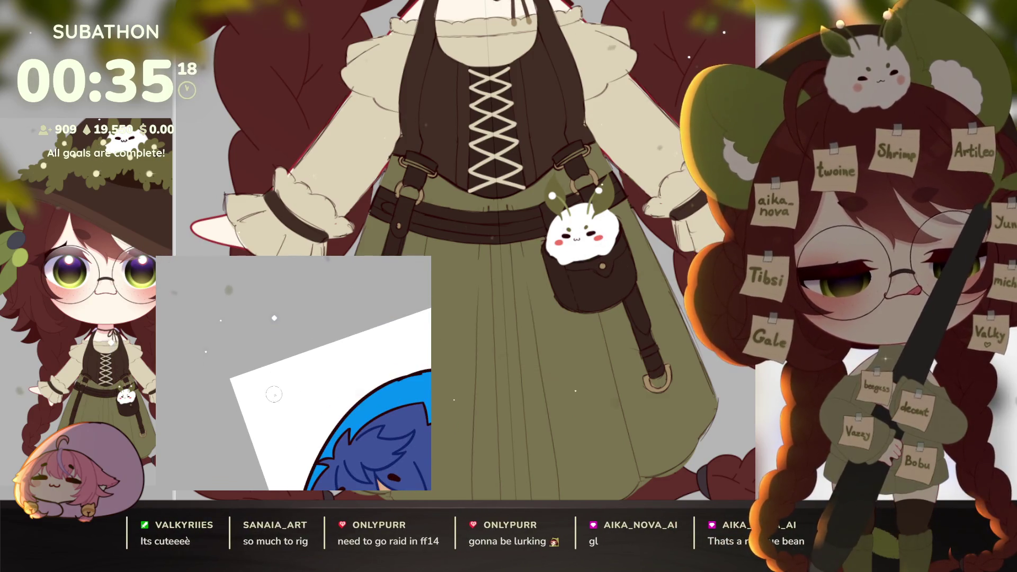
{"action": "left_click_drag", "start_coordinate": [280, 395], "coordinate": [298, 387]}
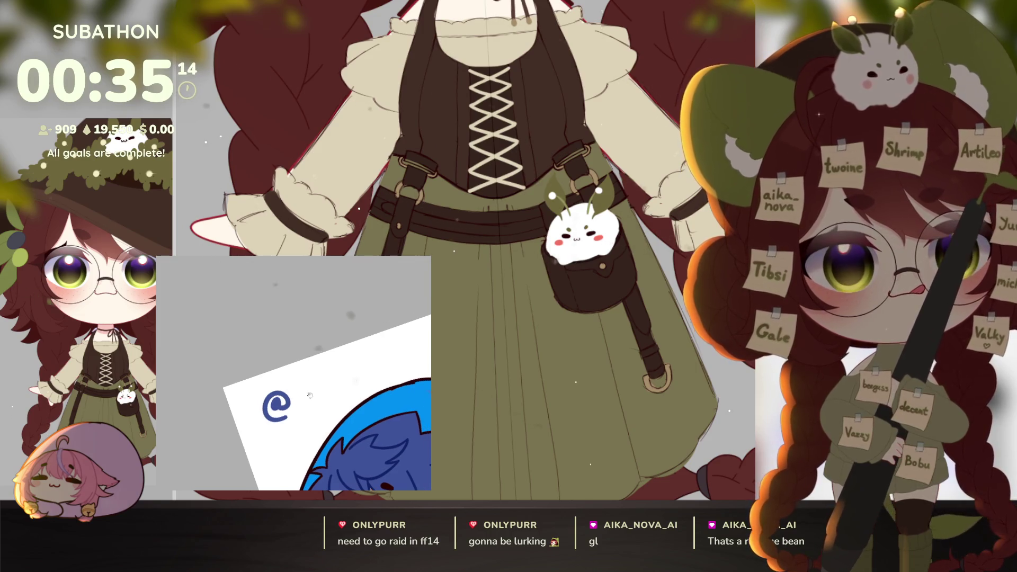
{"action": "mouse_move", "coordinate": [303, 391]}
{"action": "left_mouse_down"}
{"action": "mouse_move", "coordinate": [302, 404]}
{"action": "mouse_move", "coordinate": [332, 388]}
{"action": "mouse_move", "coordinate": [358, 393]}
{"action": "left_mouse_up"}
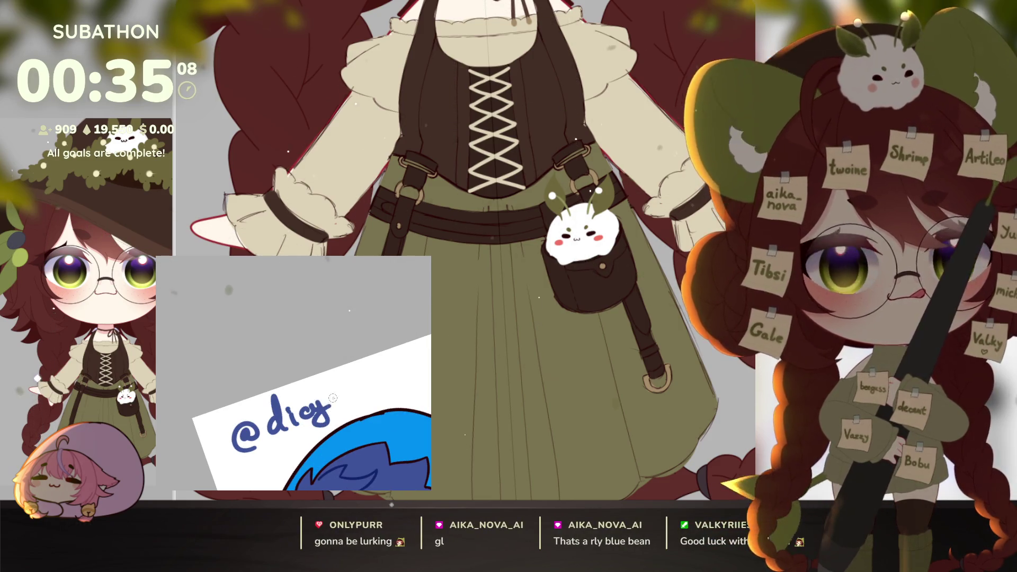
{"action": "mouse_move", "coordinate": [335, 385]}
{"action": "left_mouse_down"}
{"action": "mouse_move", "coordinate": [325, 419]}
{"action": "mouse_move", "coordinate": [340, 382]}
{"action": "mouse_move", "coordinate": [385, 393]}
{"action": "mouse_move", "coordinate": [377, 384]}
{"action": "left_mouse_up"}
{"action": "key", "text": "ctrl+z"}
{"action": "key", "text": "ctrl+z"}
{"action": "mouse_move", "coordinate": [375, 386]}
{"action": "left_mouse_down"}
{"action": "mouse_move", "coordinate": [387, 377]}
{"action": "mouse_move", "coordinate": [395, 386]}
{"action": "left_mouse_up"}
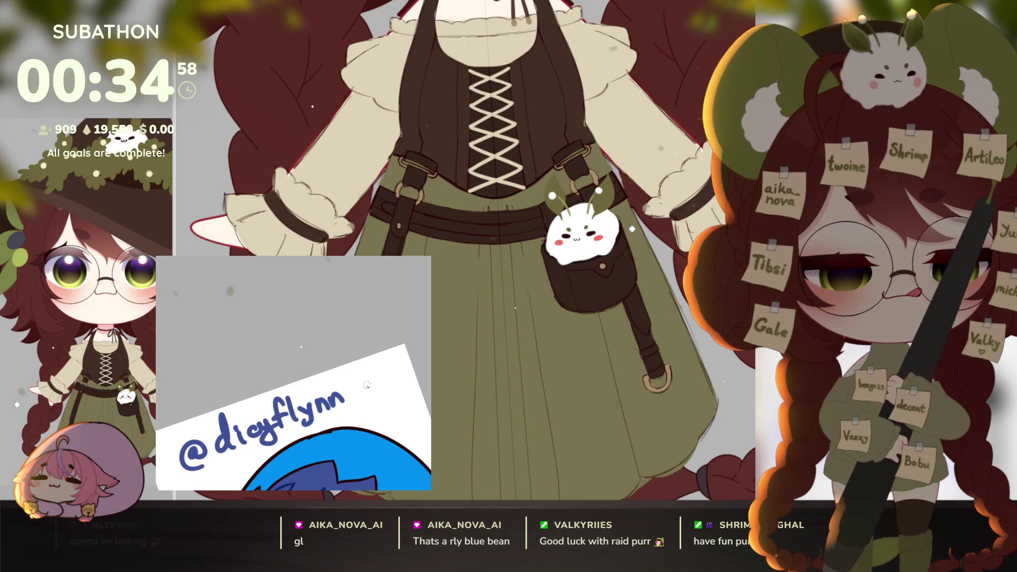
{"action": "left_click_drag", "start_coordinate": [362, 383], "coordinate": [346, 401]}
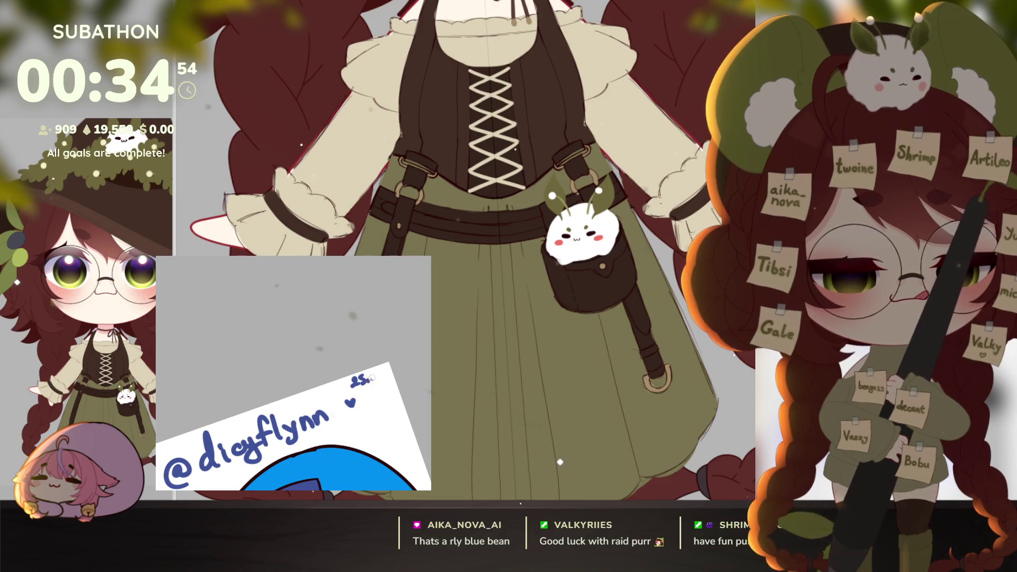
{"action": "left_click_drag", "start_coordinate": [343, 381], "coordinate": [356, 379]}
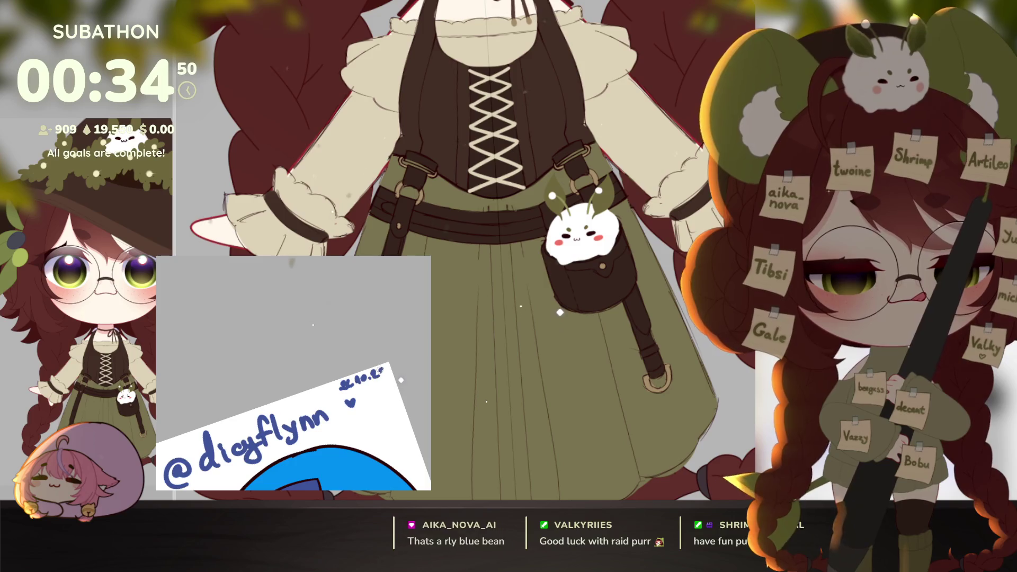
{"action": "scroll", "coordinate": [401, 371], "scroll_direction": "down", "scroll_amount": 3}
Turn the emote upright, delete the signature, hide the emote and close its window.
{"action": "key", "text": "5"}
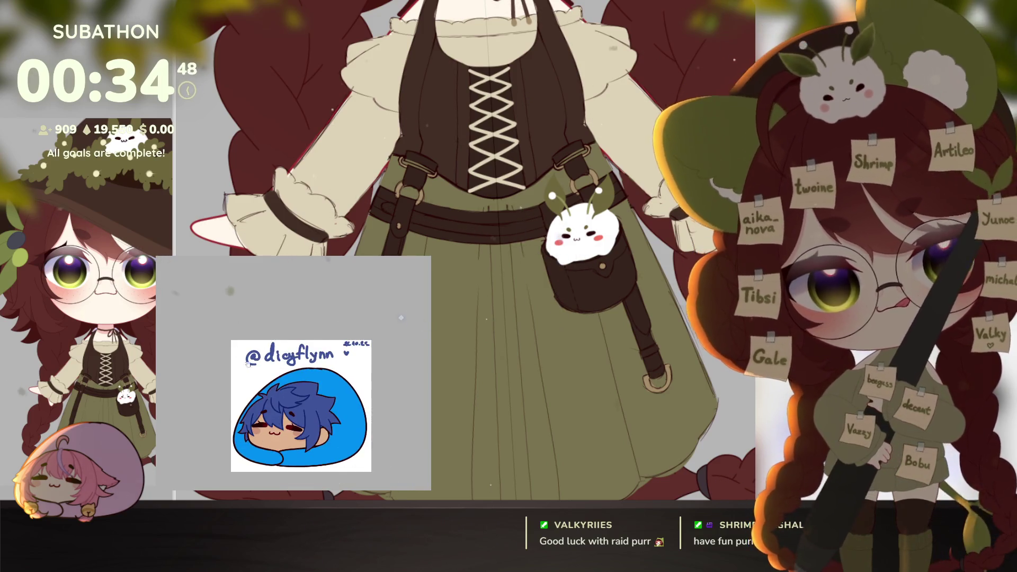
{"action": "key", "text": "Delete"}
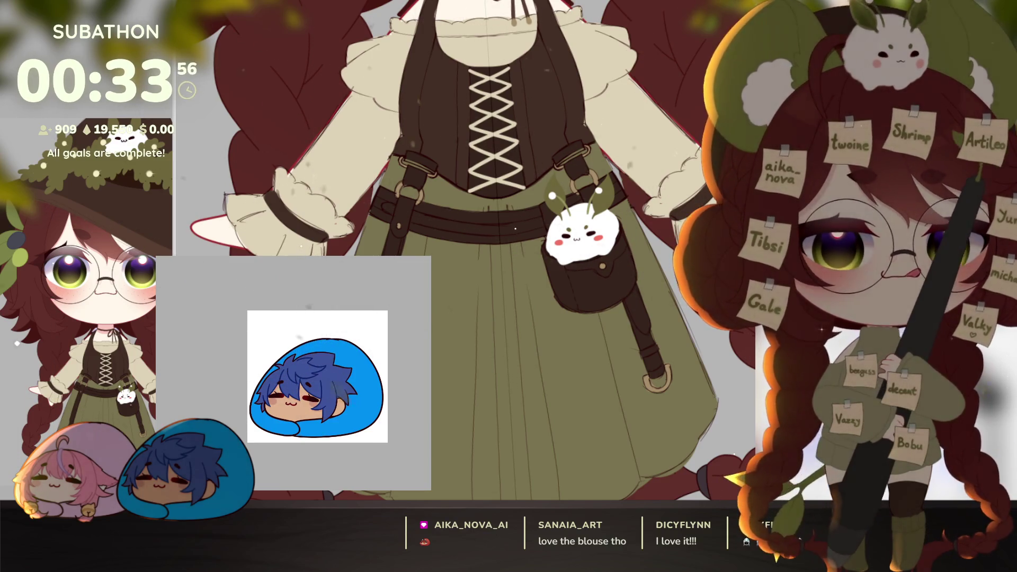
{"action": "key", "text": "Delete"}
{"action": "key", "text": "Escape"}
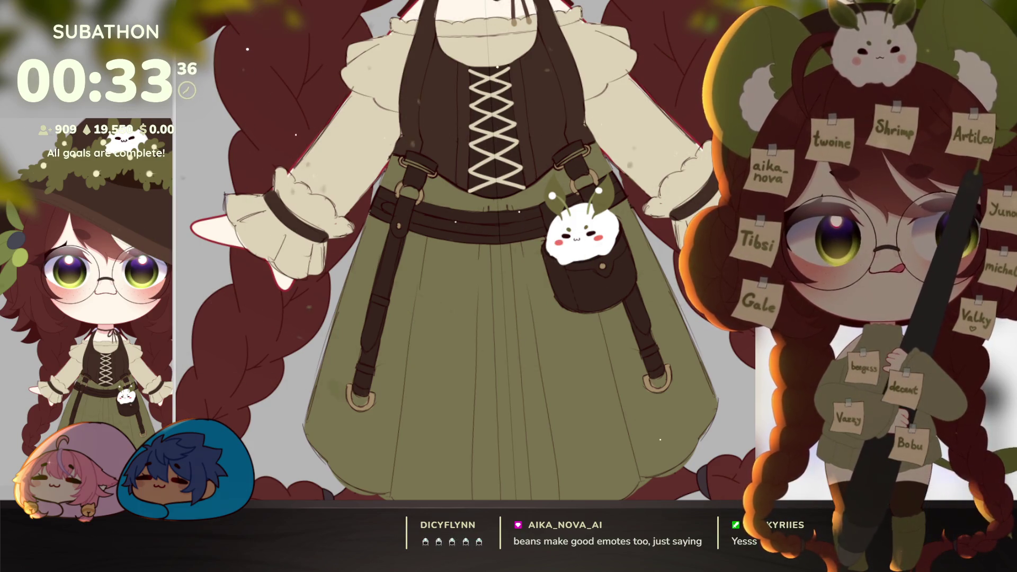
{"action": "scroll", "coordinate": [641, 420], "scroll_direction": "down", "scroll_amount": 3}
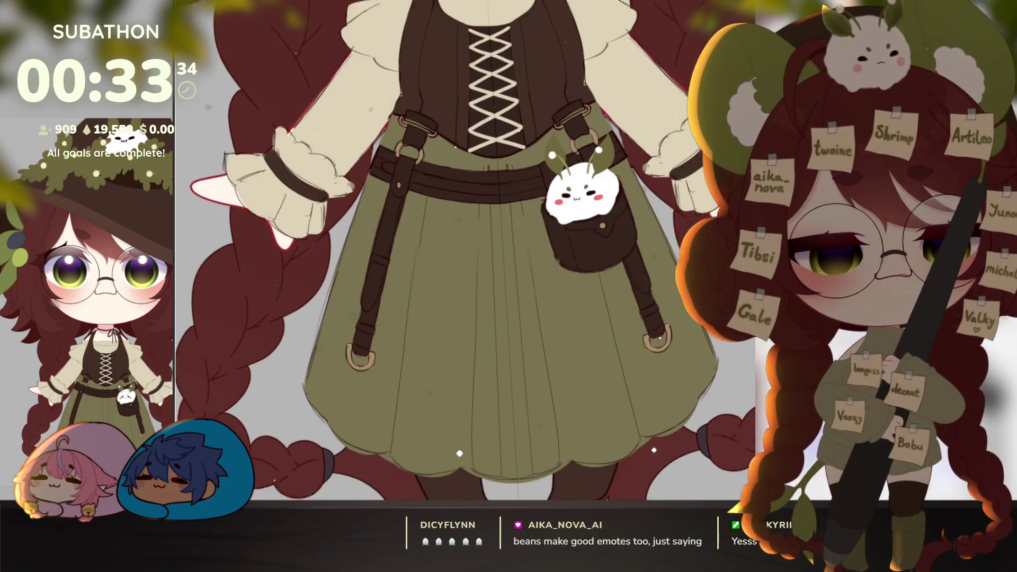
Ink round buttons up the skirt front from hem to belt, redrawing one oval as a circle.
{"action": "scroll", "coordinate": [641, 420], "scroll_direction": "down", "scroll_amount": 5}
{"action": "scroll", "coordinate": [637, 393], "scroll_direction": "up", "scroll_amount": 8}
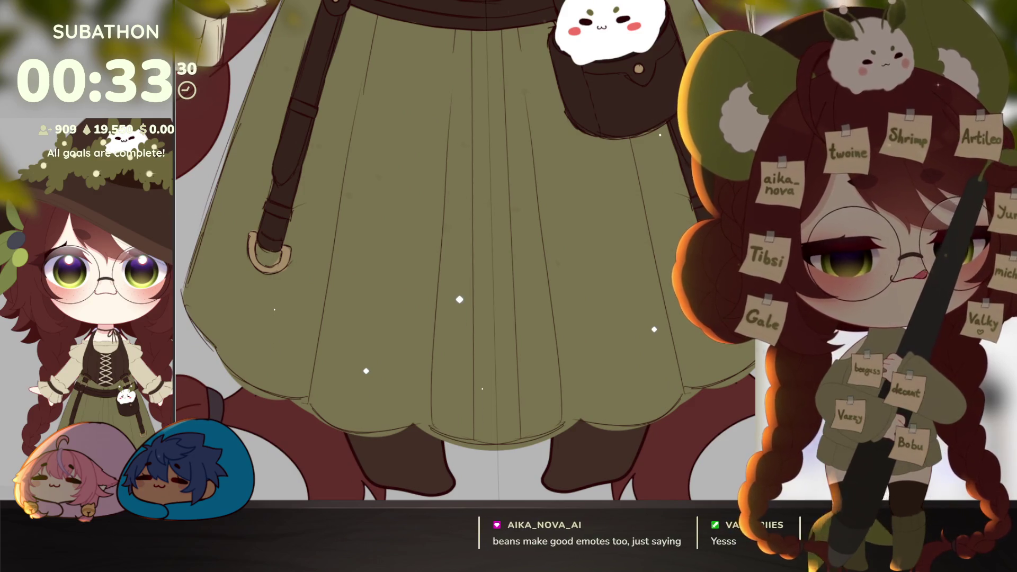
{"action": "left_click_drag", "start_coordinate": [593, 434], "coordinate": [562, 402]}
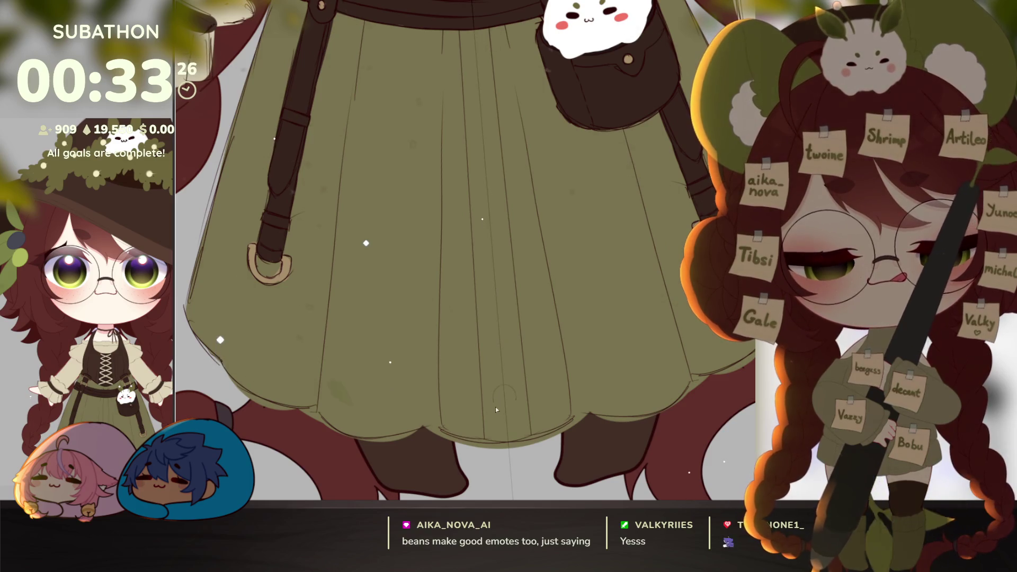
{"action": "left_click_drag", "start_coordinate": [505, 385], "coordinate": [502, 387]}
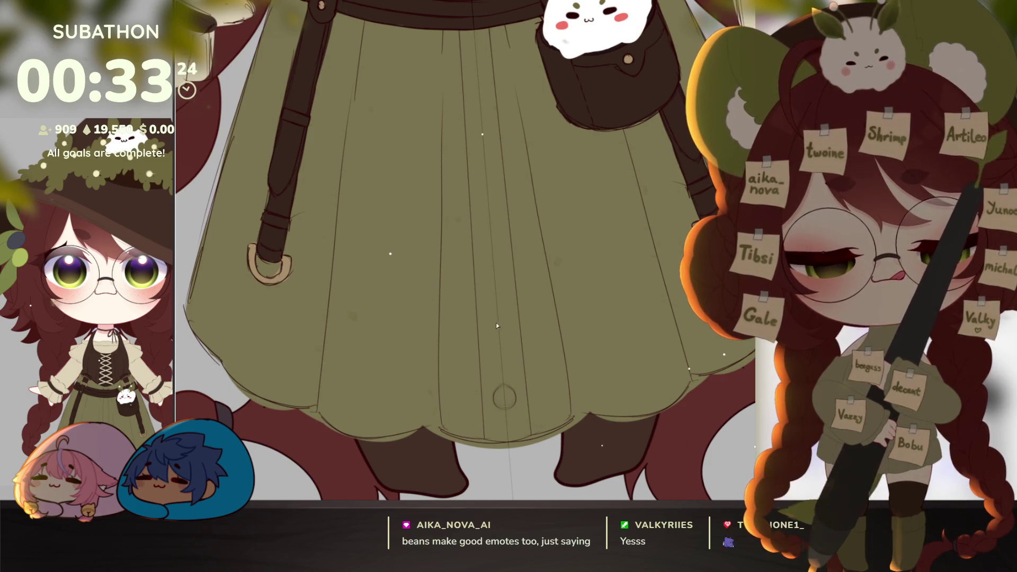
{"action": "left_click_drag", "start_coordinate": [491, 323], "coordinate": [501, 318]}
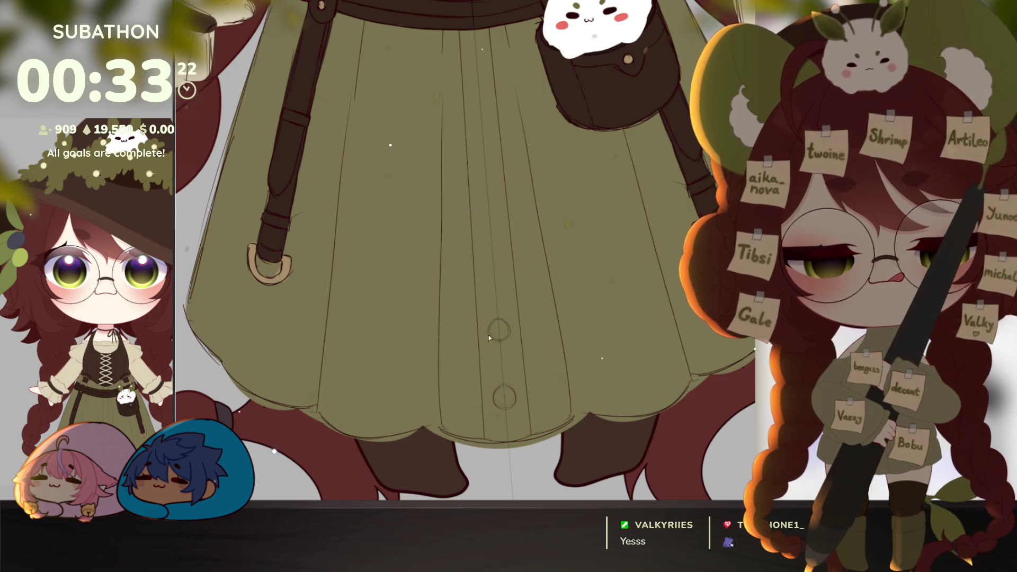
{"action": "mouse_move", "coordinate": [484, 258]}
{"action": "left_mouse_down"}
{"action": "mouse_move", "coordinate": [492, 236]}
{"action": "mouse_move", "coordinate": [495, 255]}
{"action": "mouse_move", "coordinate": [489, 245]}
{"action": "left_mouse_up"}
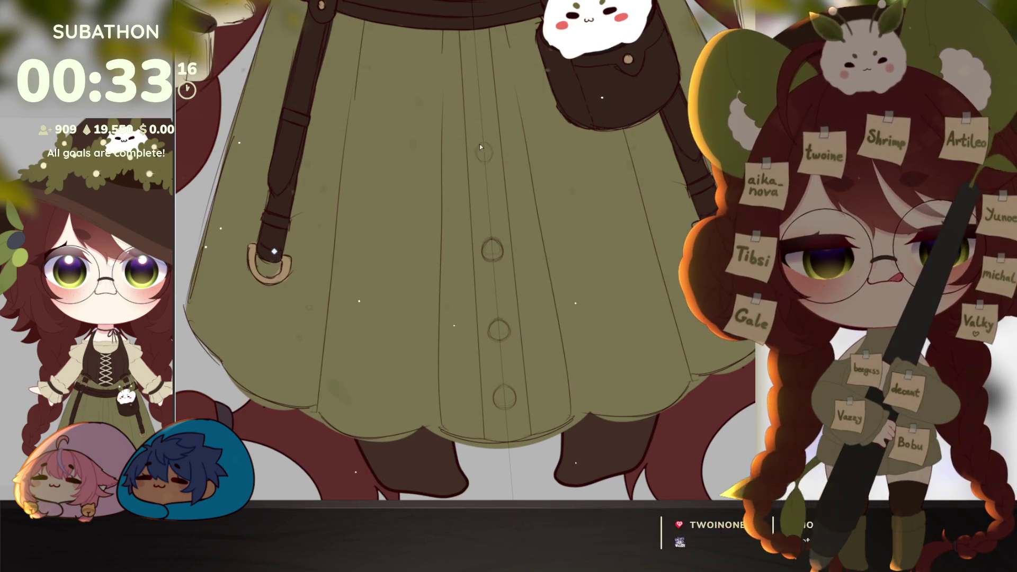
{"action": "left_click_drag", "start_coordinate": [479, 145], "coordinate": [484, 163]}
{"action": "scroll", "coordinate": [498, 132], "scroll_direction": "up", "scroll_amount": 2}
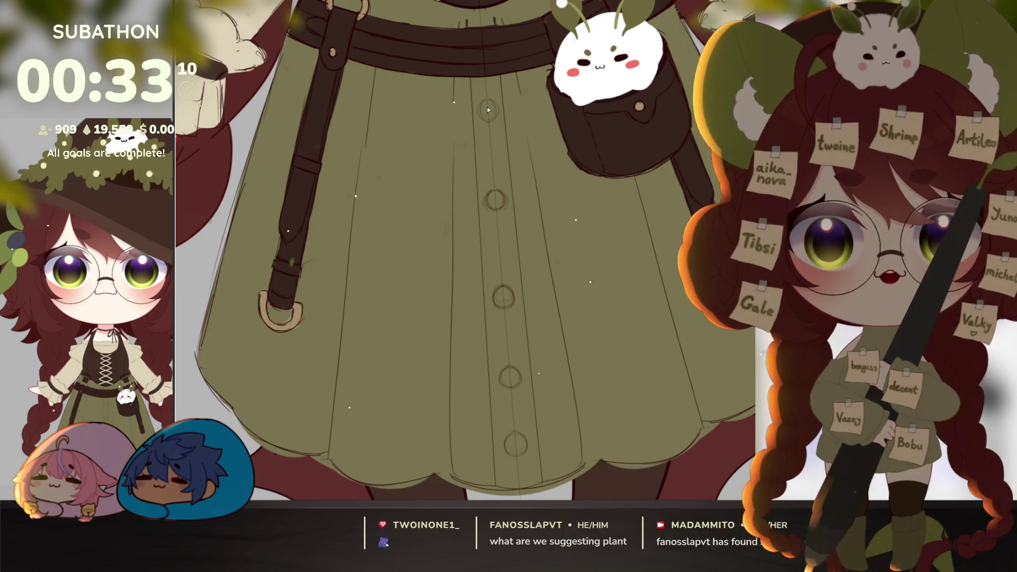
{"action": "left_click_drag", "start_coordinate": [488, 101], "coordinate": [487, 121]}
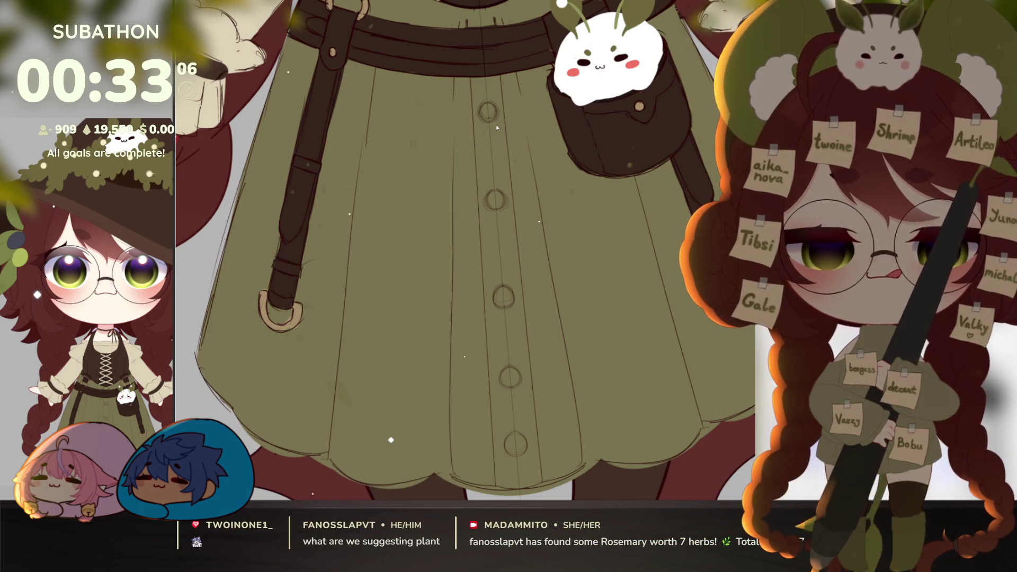
Lasso-select one skirt button to reposition it.
{"action": "scroll", "coordinate": [497, 127], "scroll_direction": "down", "scroll_amount": 5}
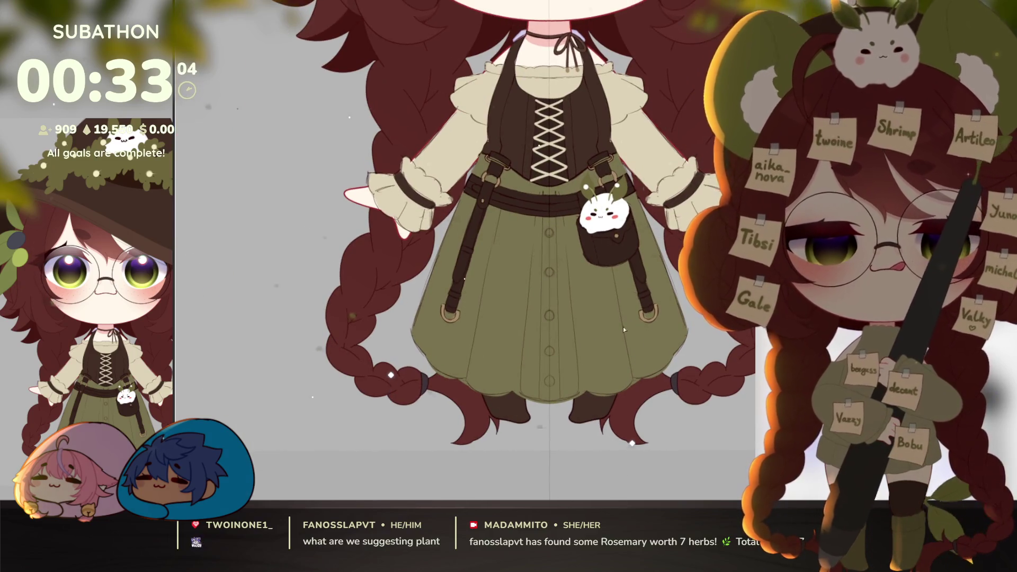
{"action": "scroll", "coordinate": [647, 329], "scroll_direction": "down", "scroll_amount": 2}
{"action": "scroll", "coordinate": [593, 338], "scroll_direction": "up", "scroll_amount": 2}
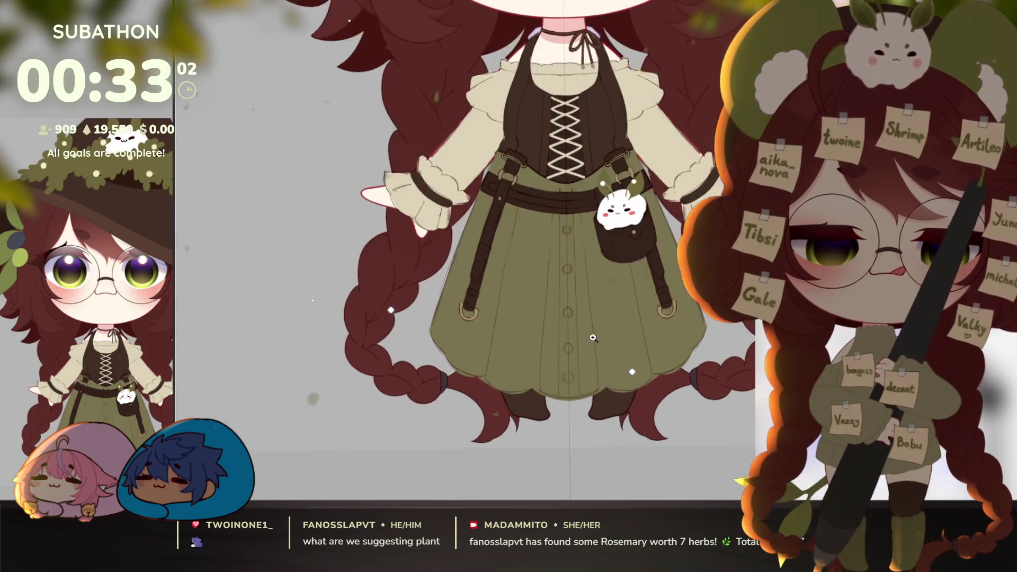
{"action": "scroll", "coordinate": [592, 338], "scroll_direction": "up", "scroll_amount": 2}
{"action": "left_click_drag", "start_coordinate": [568, 290], "coordinate": [600, 304]}
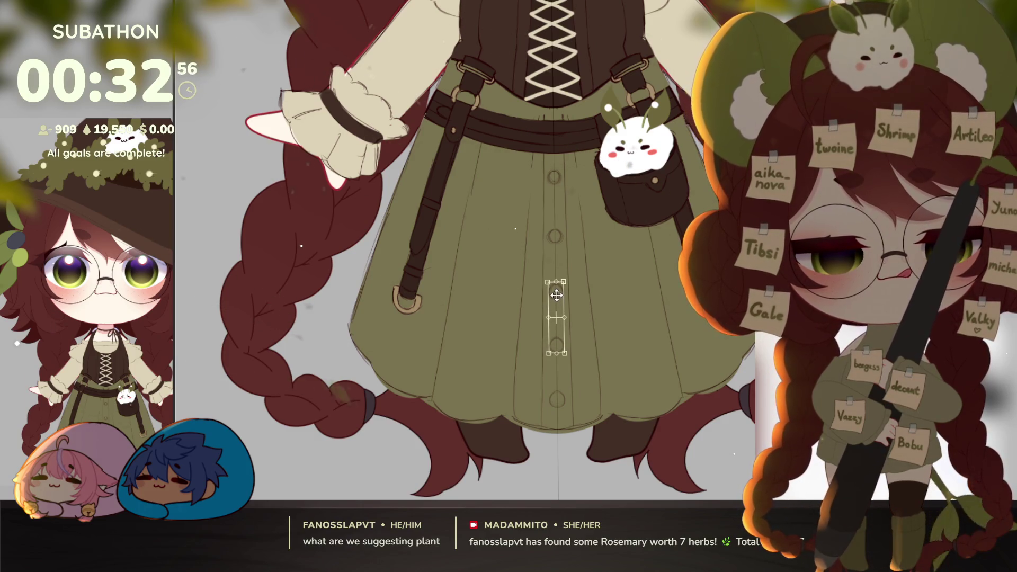
Commit the repositioned skirt button and zoom out to view the whole witch.
{"action": "key", "text": "Return"}
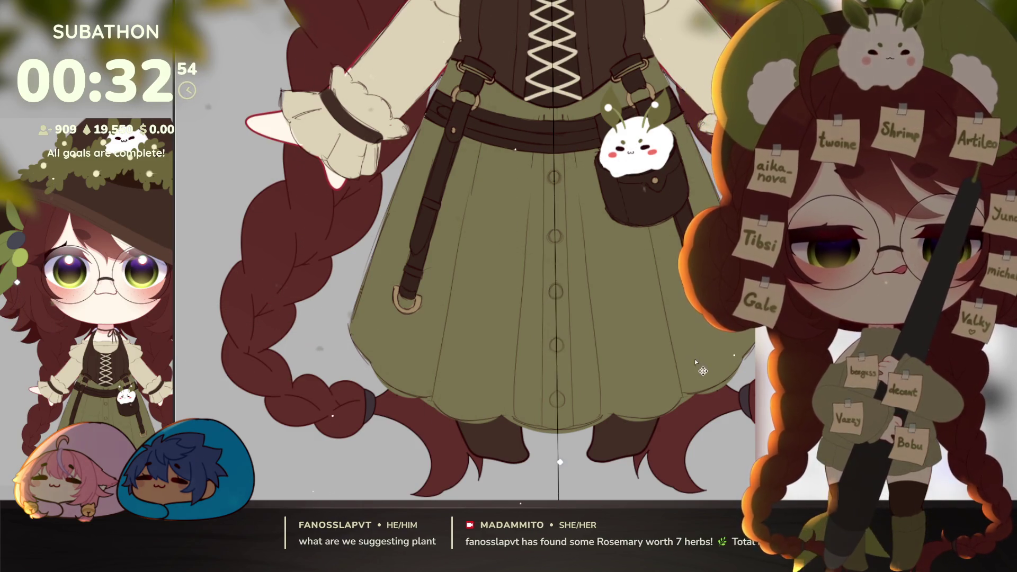
{"action": "left_click_drag", "start_coordinate": [698, 426], "coordinate": [663, 449]}
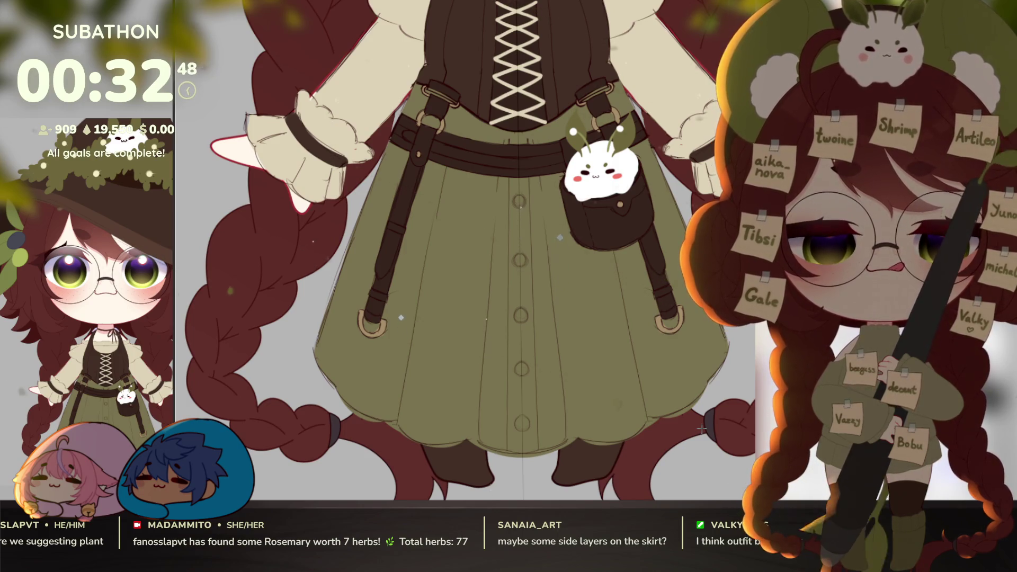
{"action": "left_click", "coordinate": [674, 382], "text": "alt"}
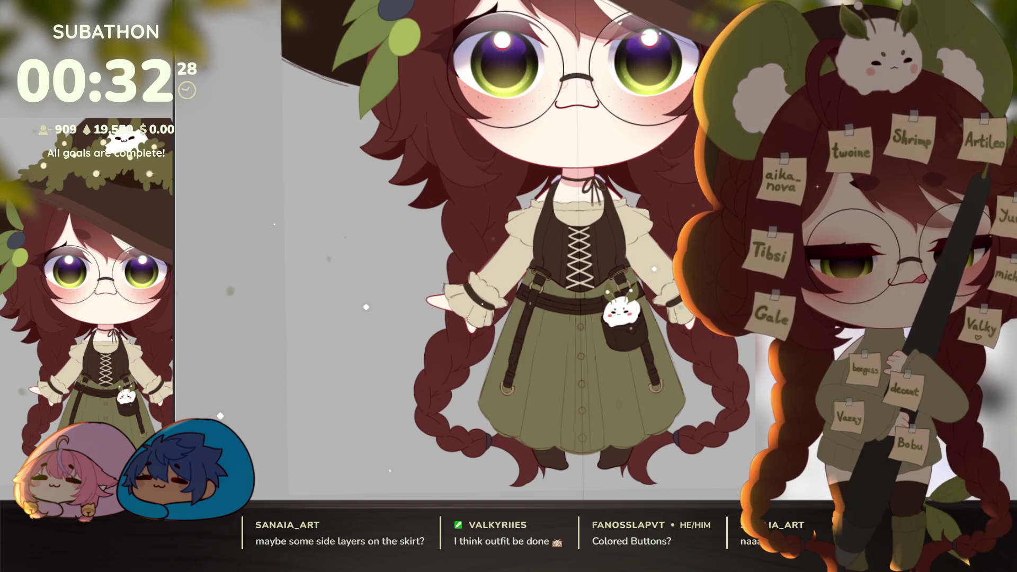
{"action": "scroll", "coordinate": [620, 302], "scroll_direction": "up", "scroll_amount": 5}
{"action": "scroll", "coordinate": [620, 302], "scroll_direction": "up", "scroll_amount": 2}
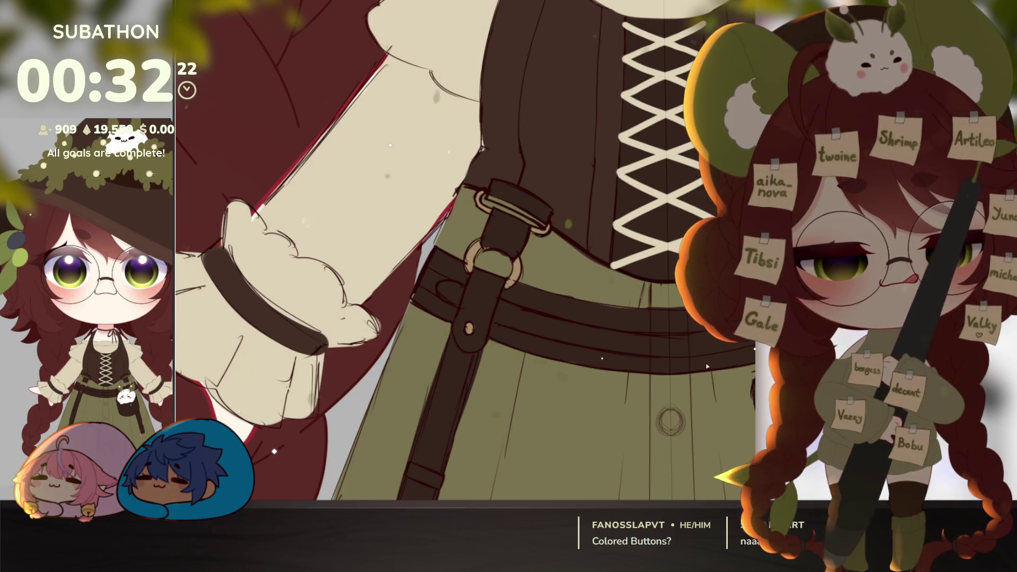
{"action": "left_click_drag", "start_coordinate": [719, 427], "coordinate": [698, 333]}
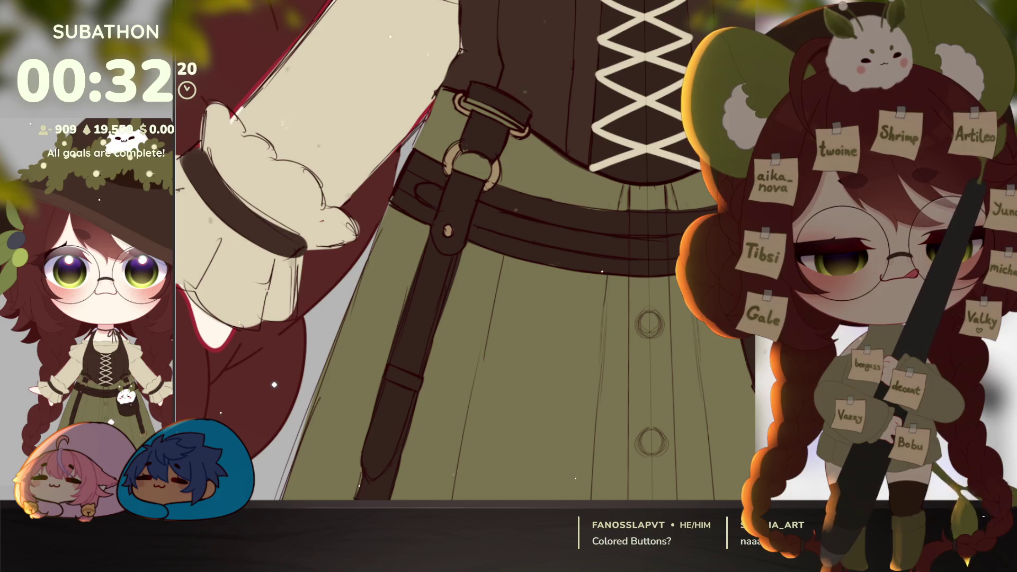
{"action": "scroll", "coordinate": [702, 324], "scroll_direction": "down", "scroll_amount": 5}
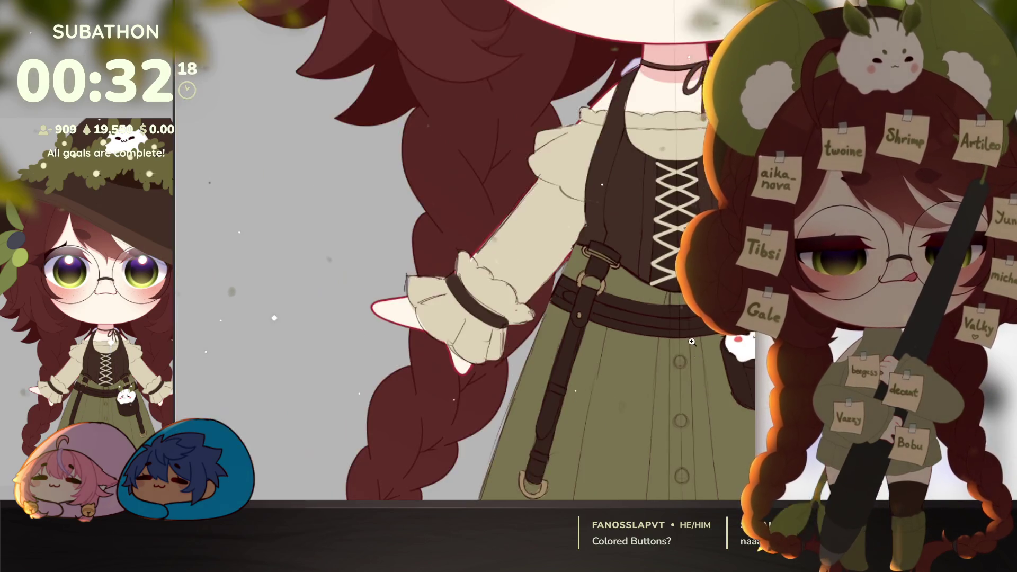
{"action": "scroll", "coordinate": [701, 324], "scroll_direction": "up", "scroll_amount": 5}
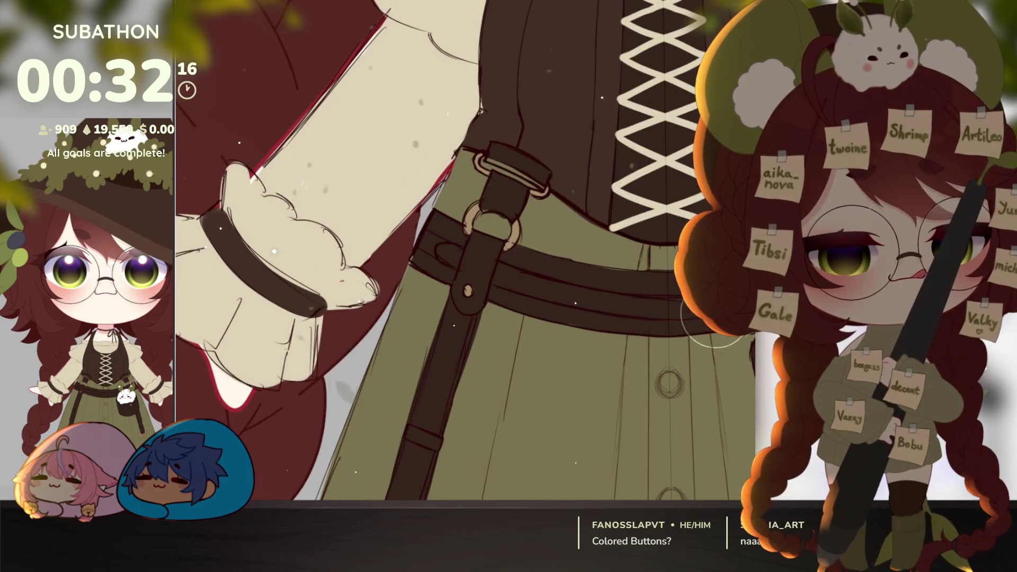
{"action": "scroll", "coordinate": [734, 339], "scroll_direction": "down", "scroll_amount": 5}
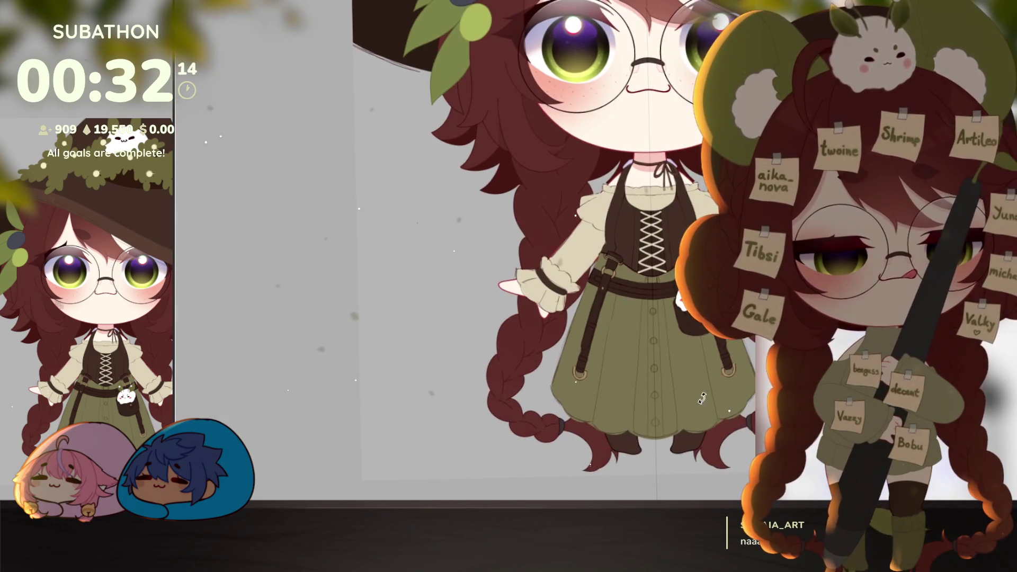
{"action": "scroll", "coordinate": [666, 430], "scroll_direction": "up", "scroll_amount": 2}
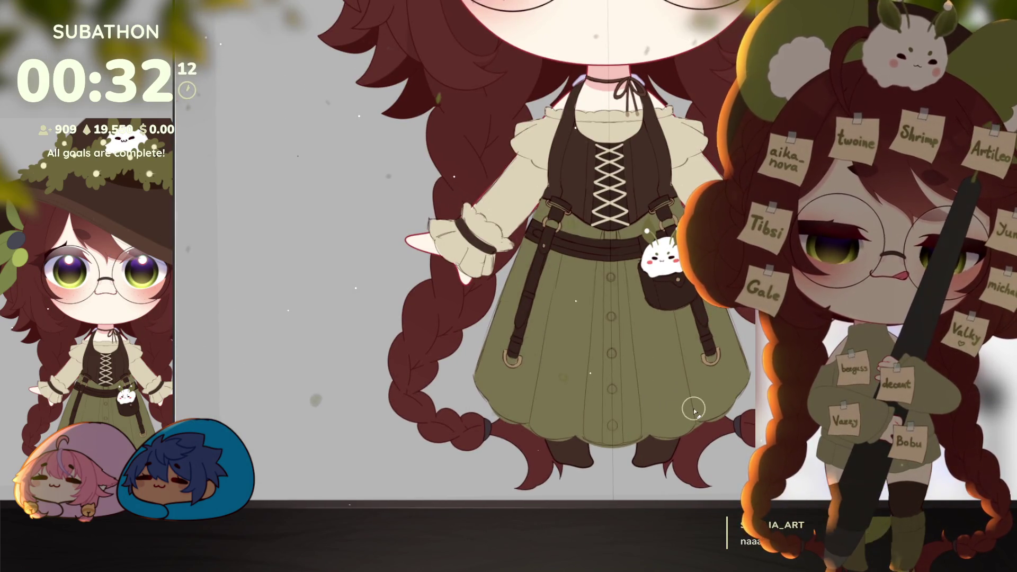
{"action": "scroll", "coordinate": [611, 352], "scroll_direction": "up", "scroll_amount": 2}
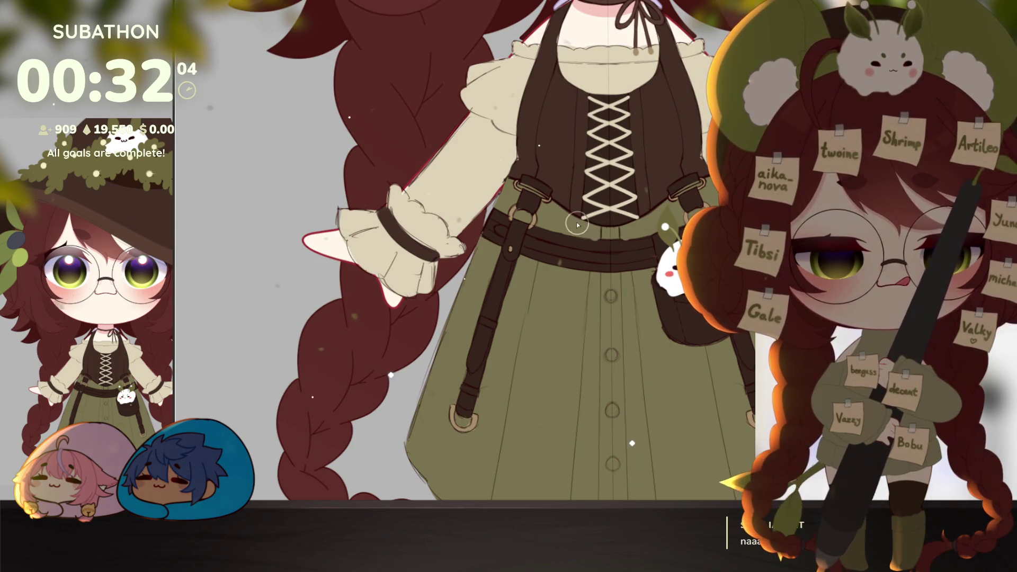
{"action": "scroll", "coordinate": [588, 244], "scroll_direction": "down", "scroll_amount": 1}
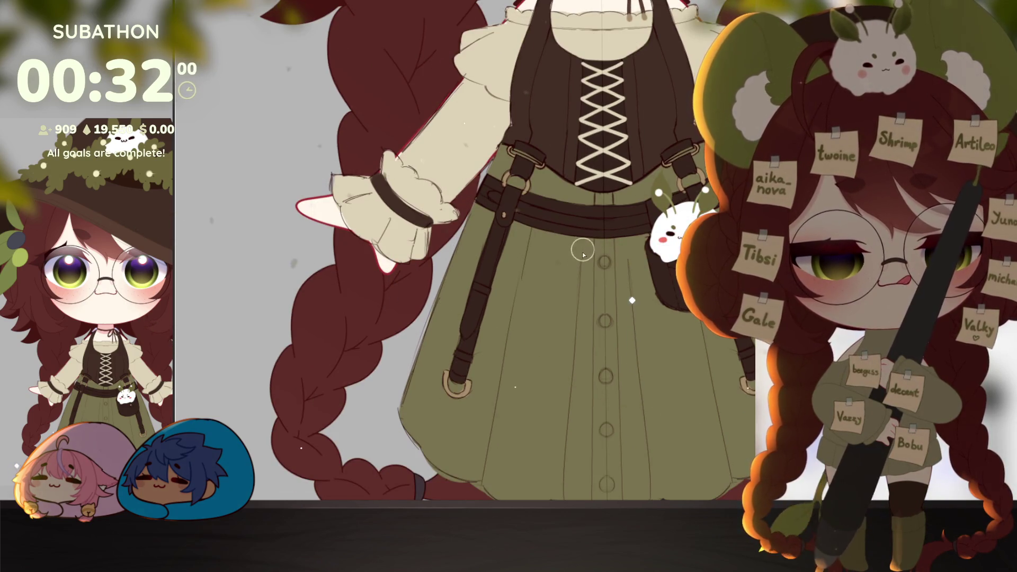
{"action": "scroll", "coordinate": [582, 260], "scroll_direction": "down", "scroll_amount": 2}
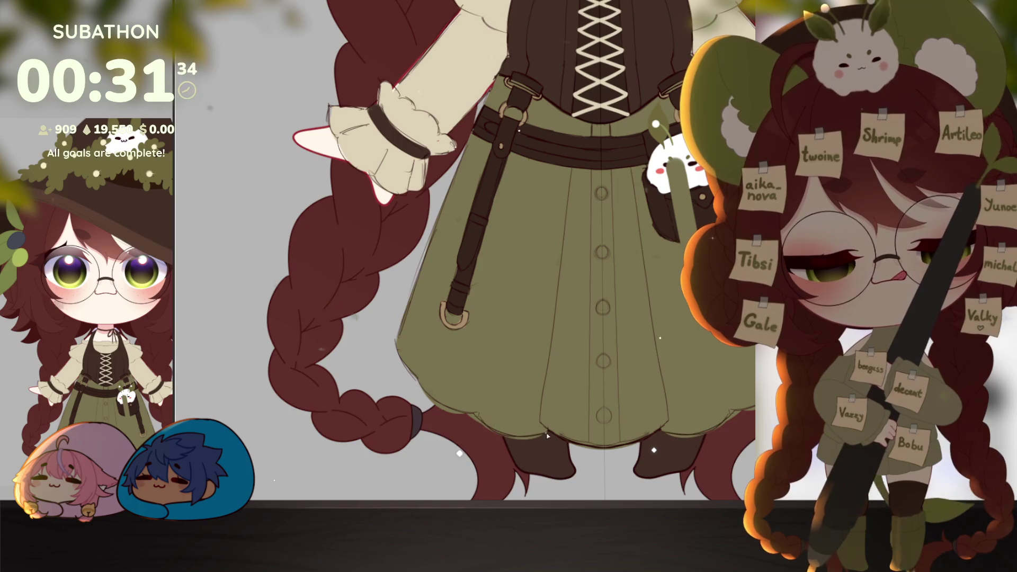
{"action": "key", "text": "ctrl"}
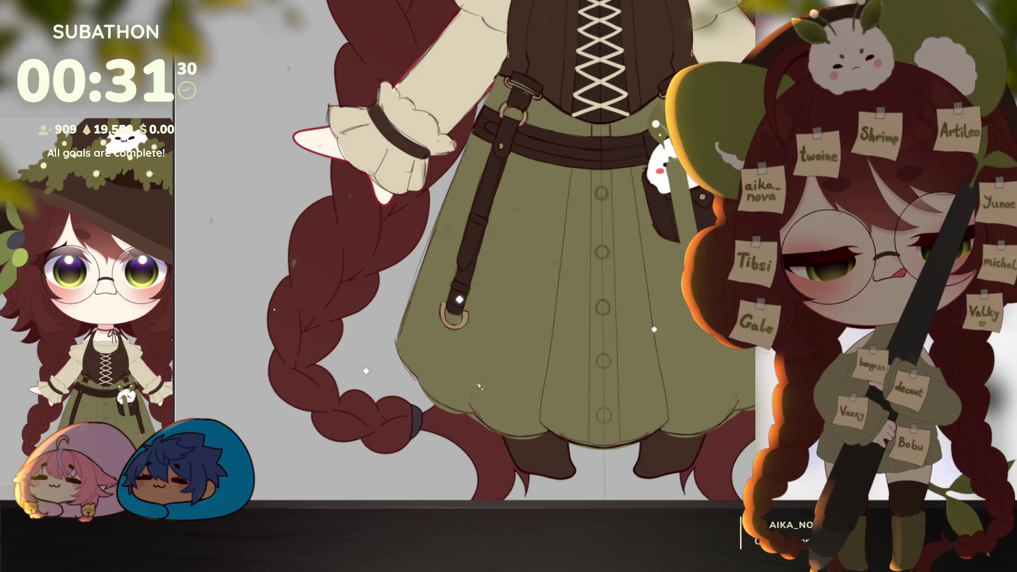
{"action": "key", "text": "ctrl"}
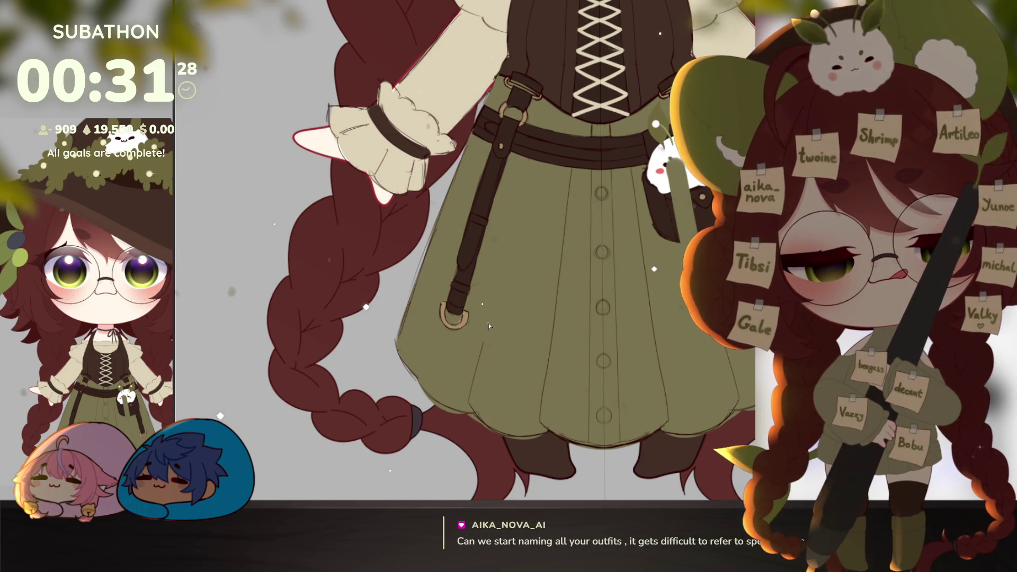
{"action": "scroll", "coordinate": [529, 185], "scroll_direction": "up", "scroll_amount": 1}
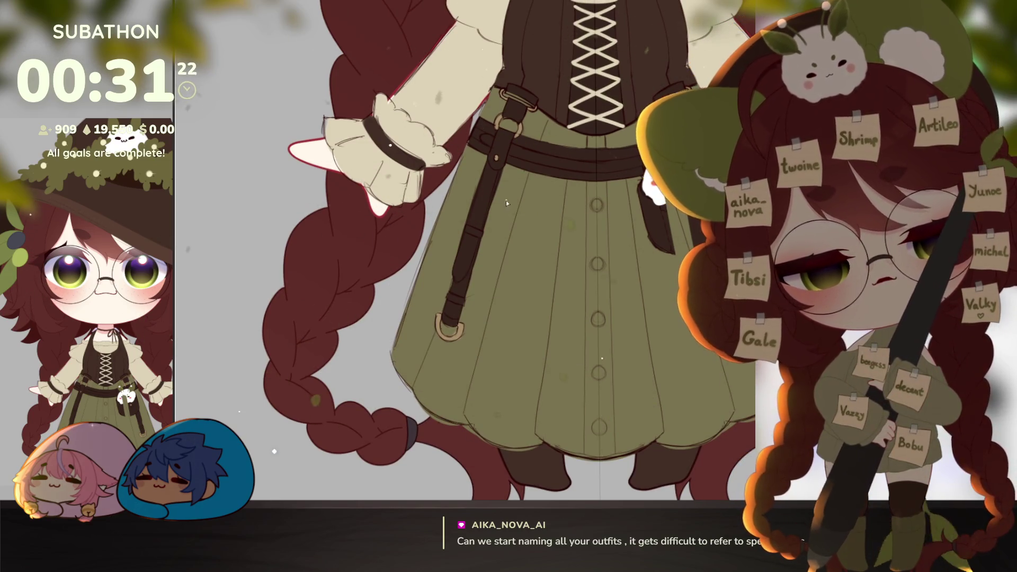
{"action": "scroll", "coordinate": [744, 401], "scroll_direction": "down", "scroll_amount": 2}
{"action": "left_click_drag", "start_coordinate": [744, 401], "coordinate": [714, 398]}
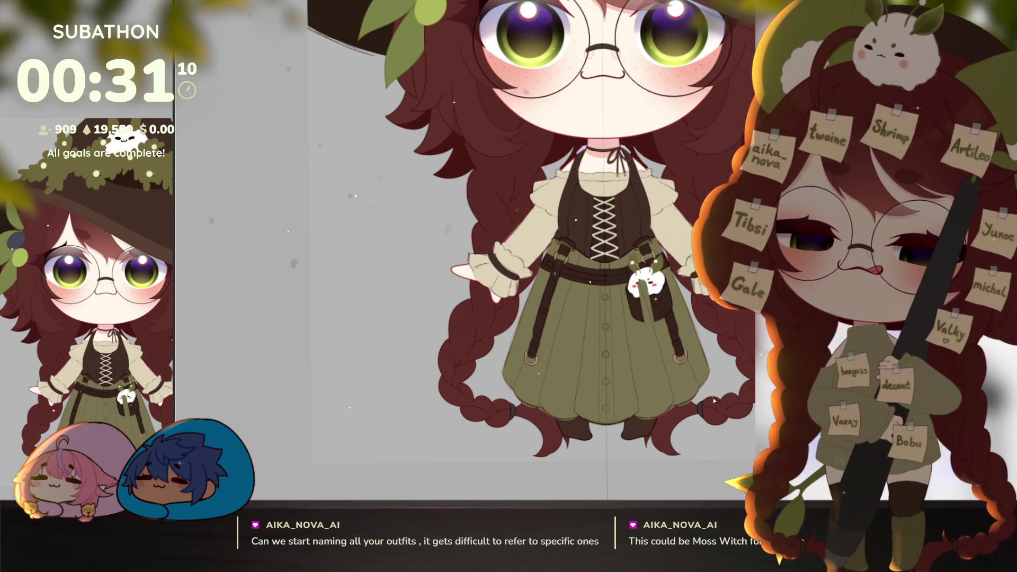
{"action": "scroll", "coordinate": [630, 419], "scroll_direction": "up", "scroll_amount": 4}
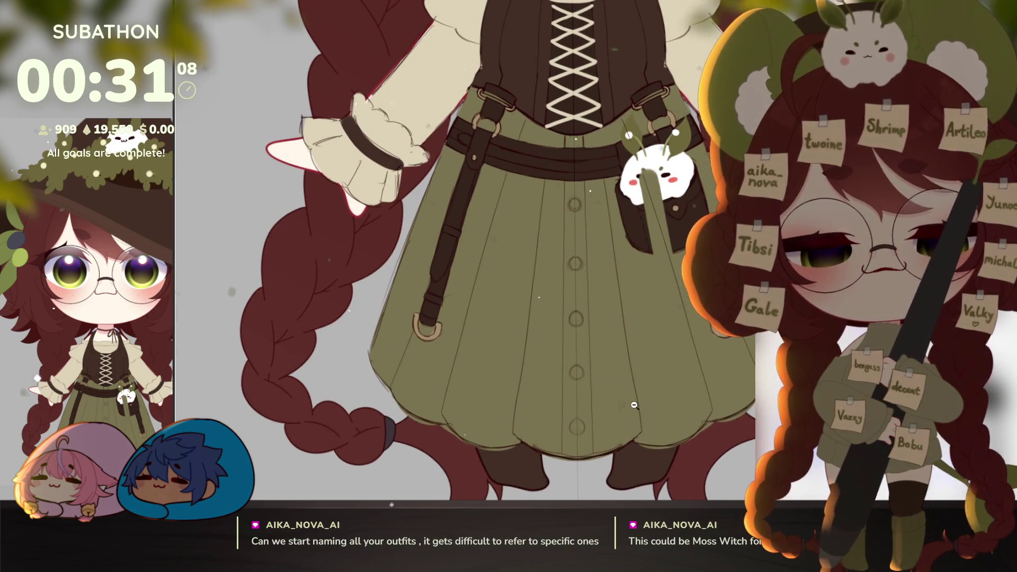
{"action": "scroll", "coordinate": [635, 405], "scroll_direction": "down", "scroll_amount": 4}
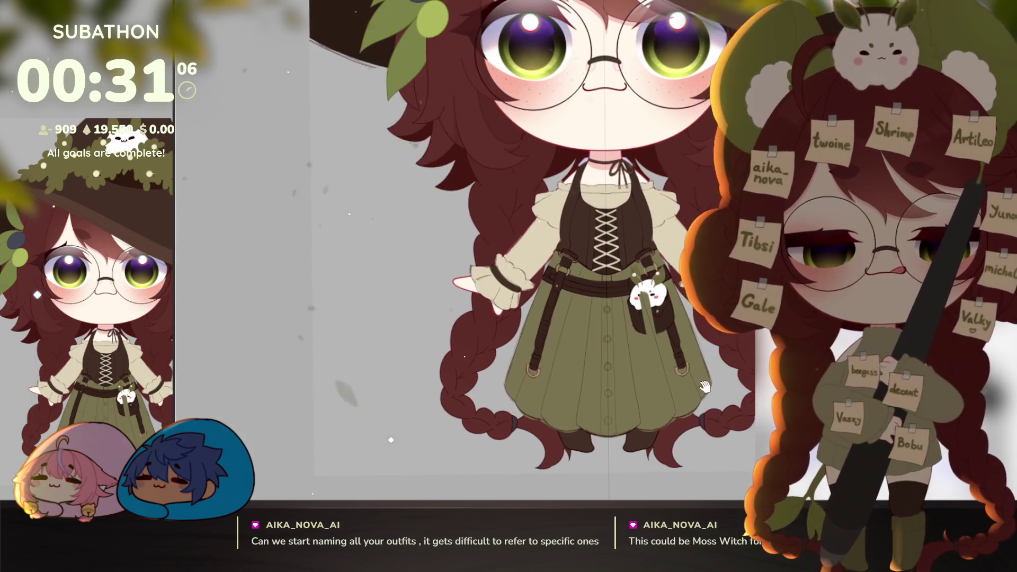
{"action": "scroll", "coordinate": [705, 387], "scroll_direction": "up", "scroll_amount": 2}
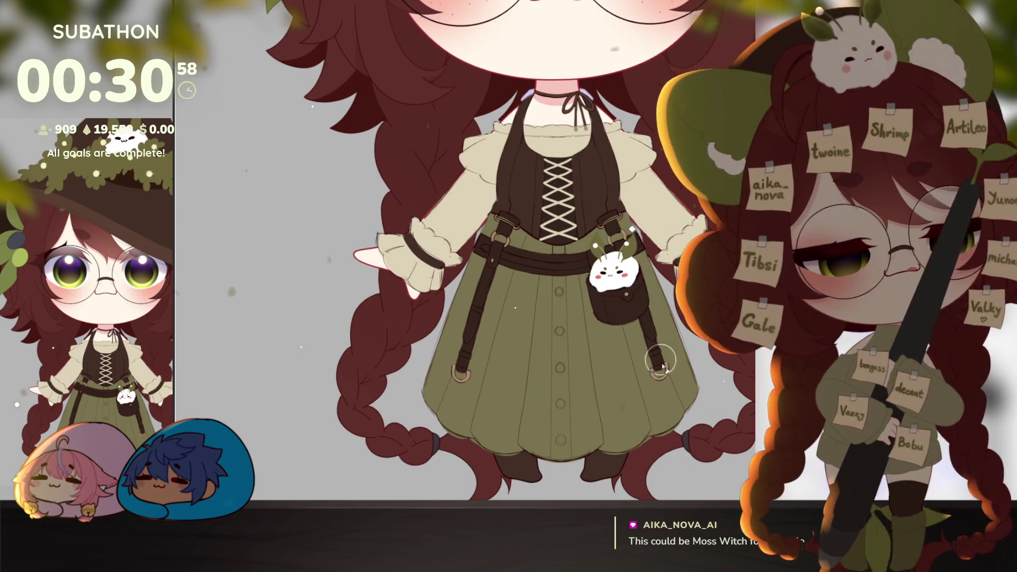
Rotate the canvas and paint a clean darker olive band along the skirt hem, then shrink the brush.
{"action": "left_click_drag", "start_coordinate": [677, 424], "coordinate": [672, 419]}
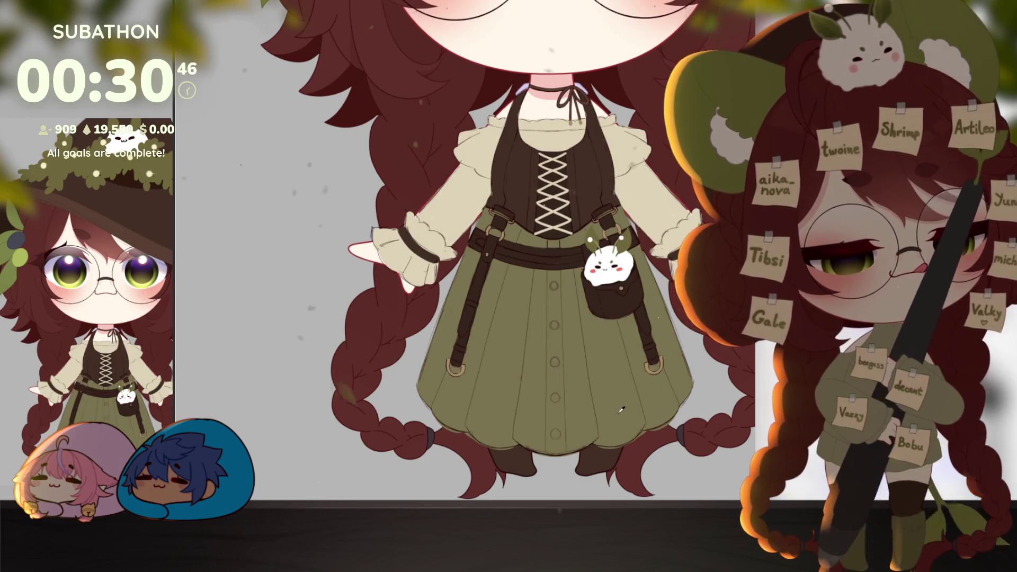
{"action": "left_click_drag", "start_coordinate": [714, 382], "coordinate": [578, 366]}
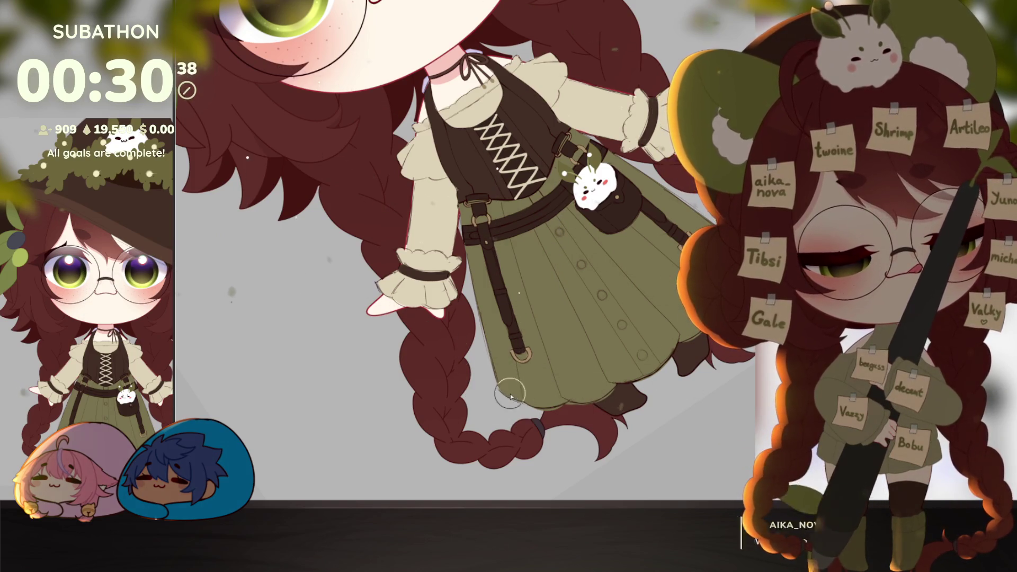
{"action": "mouse_move", "coordinate": [488, 383]}
{"action": "left_mouse_down"}
{"action": "mouse_move", "coordinate": [647, 318]}
{"action": "mouse_move", "coordinate": [678, 332]}
{"action": "left_mouse_up"}
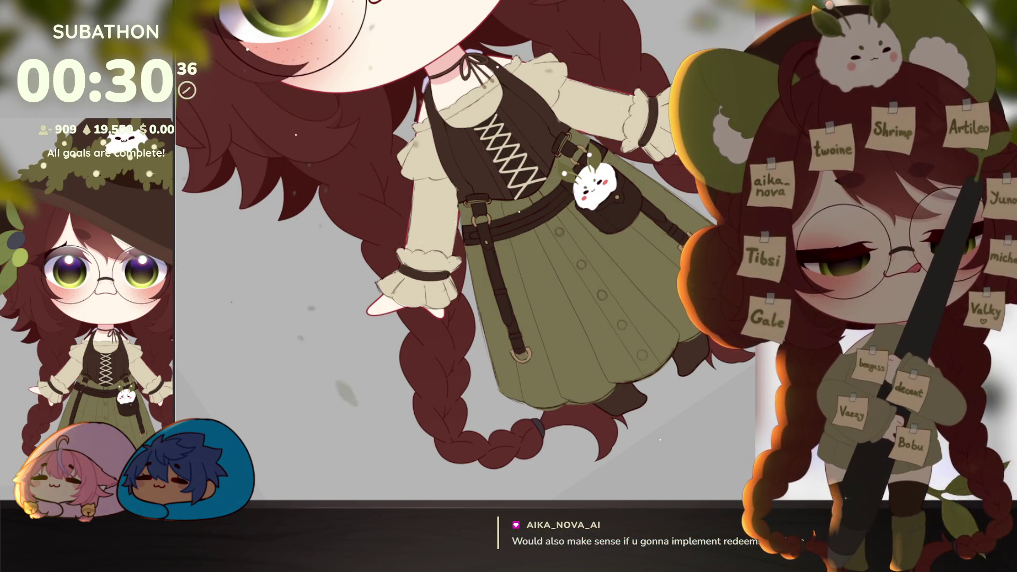
{"action": "mouse_move", "coordinate": [511, 364]}
{"action": "left_mouse_down"}
{"action": "mouse_move", "coordinate": [705, 318]}
{"action": "mouse_move", "coordinate": [720, 328]}
{"action": "left_mouse_up"}
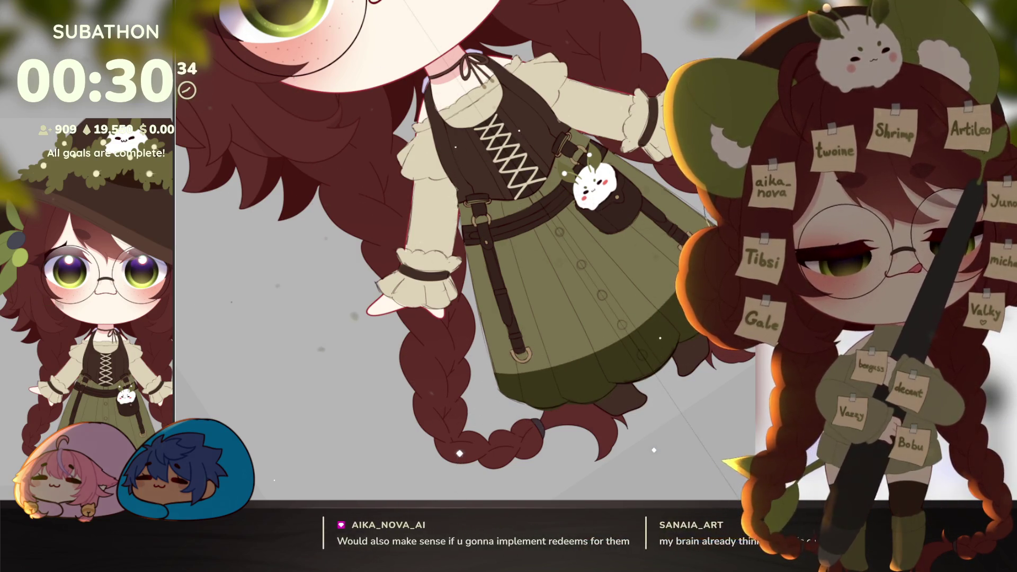
{"action": "scroll", "coordinate": [586, 401], "scroll_direction": "up", "scroll_amount": 2}
{"action": "scroll", "coordinate": [586, 401], "scroll_direction": "up", "scroll_amount": 2}
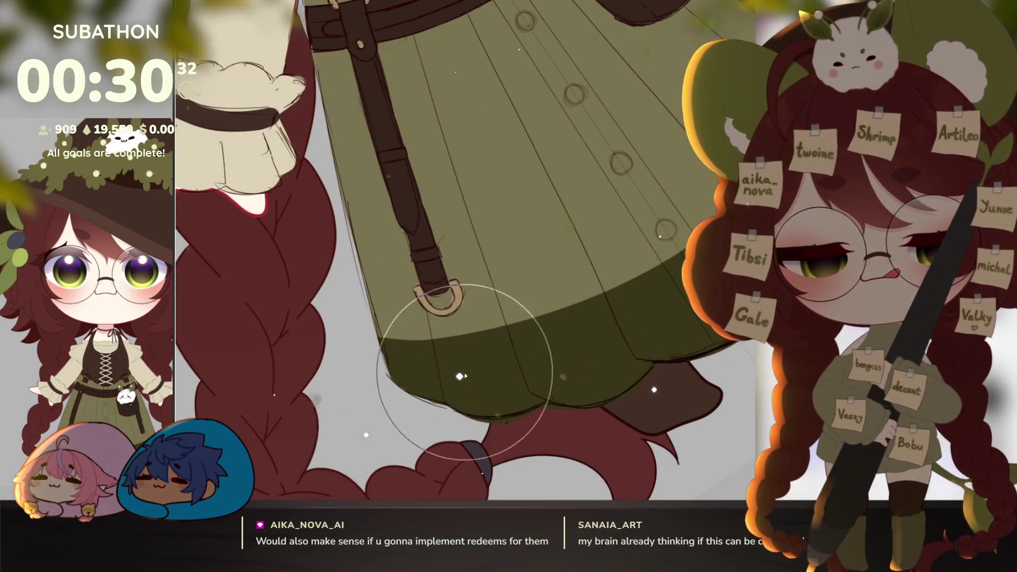
{"action": "scroll", "coordinate": [443, 272], "scroll_direction": "up", "scroll_amount": 1}
{"action": "key", "text": "bracketleft"}
{"action": "key", "text": "bracketleft"}
{"action": "key", "text": "bracketleft"}
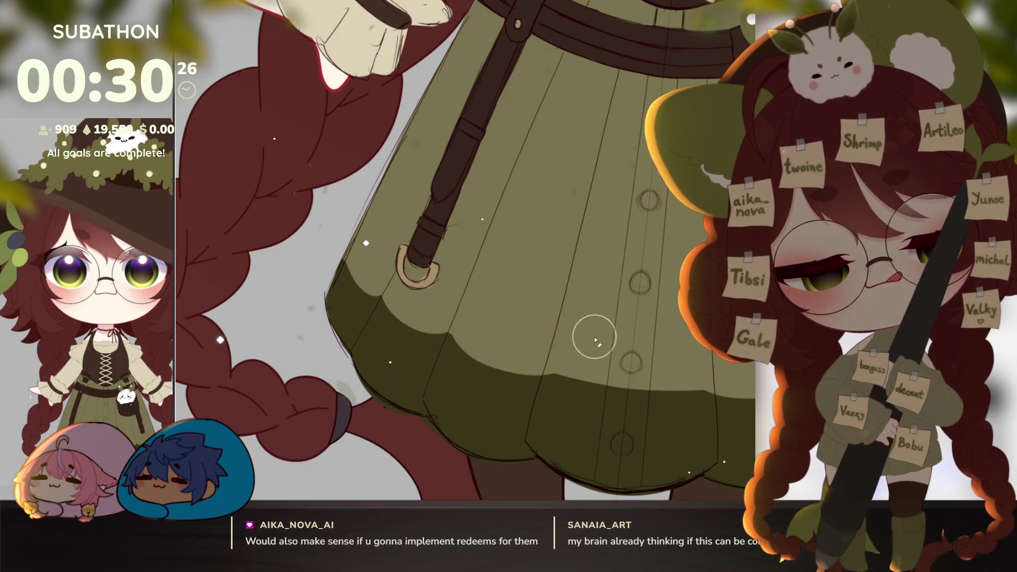
Zoom out to a small overview of the whole character.
{"action": "left_click", "coordinate": [670, 375]}
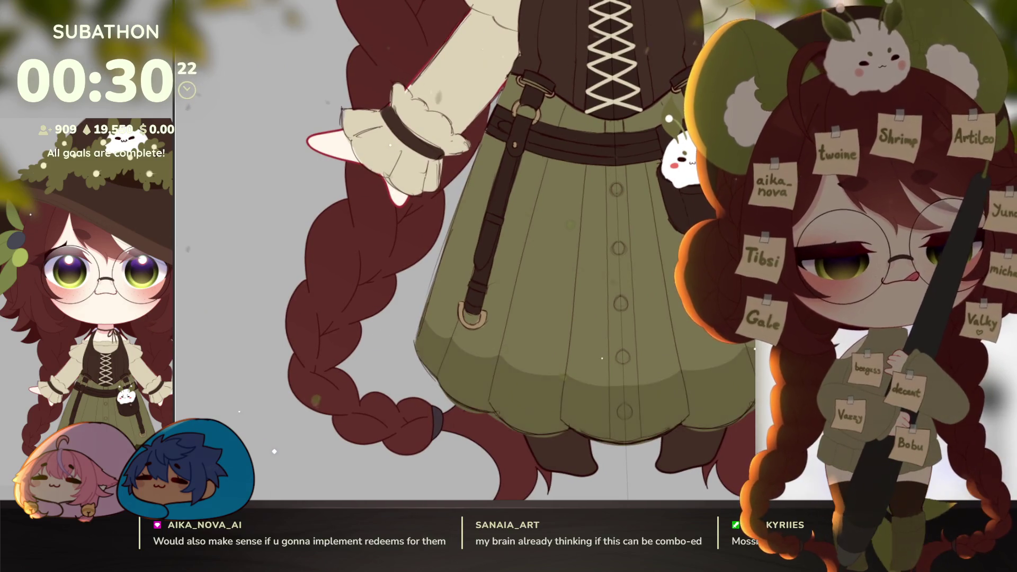
{"action": "mouse_move", "coordinate": [654, 392]}
{"action": "left_mouse_down"}
{"action": "mouse_move", "coordinate": [629, 417]}
{"action": "mouse_move", "coordinate": [635, 427]}
{"action": "left_mouse_up"}
{"action": "left_click", "coordinate": [595, 404]}
{"action": "left_click", "coordinate": [659, 374]}
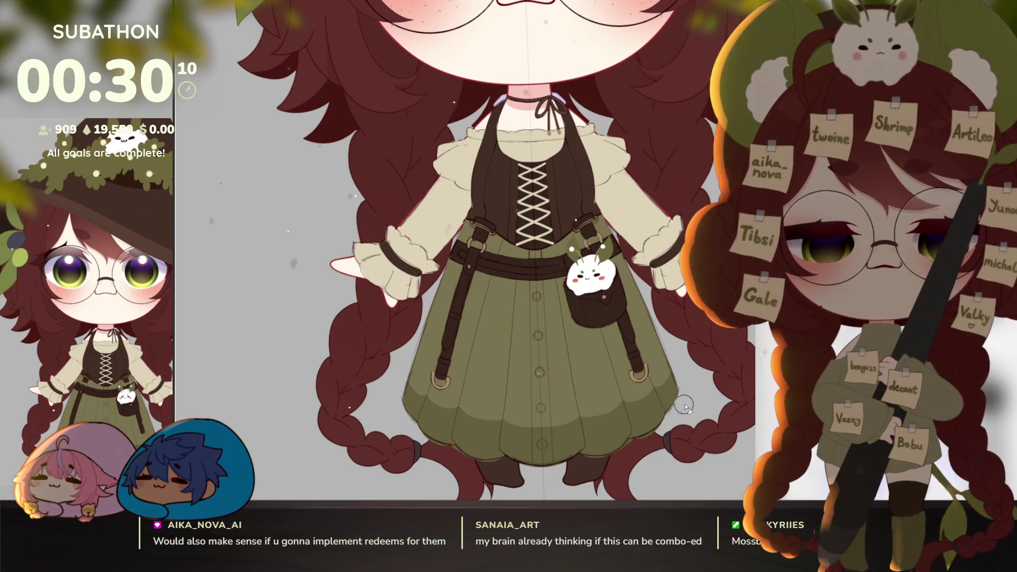
{"action": "left_click", "coordinate": [706, 390], "text": "alt"}
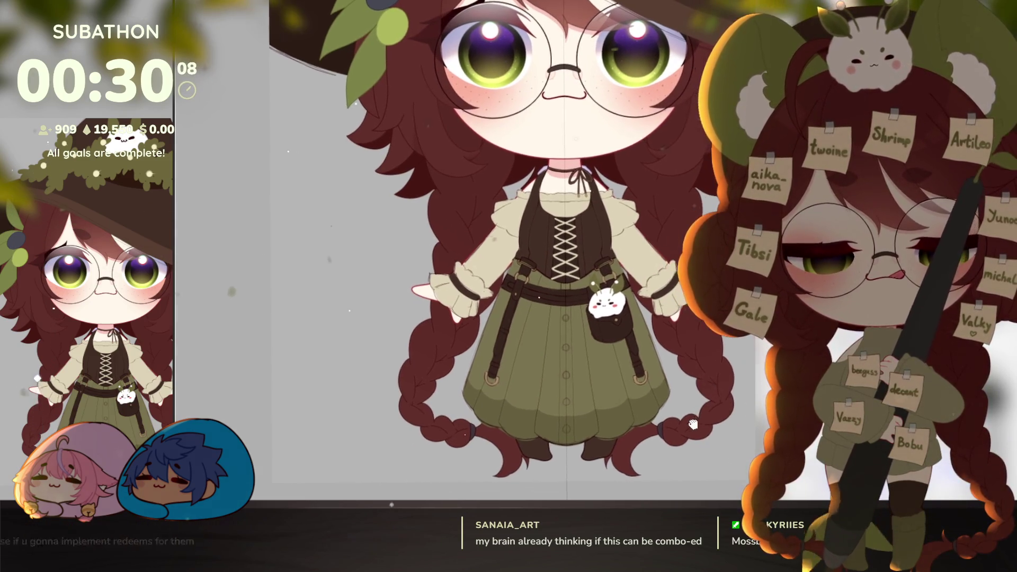
{"action": "left_click", "coordinate": [696, 404], "text": "alt"}
{"action": "left_click", "coordinate": [695, 404], "text": "alt"}
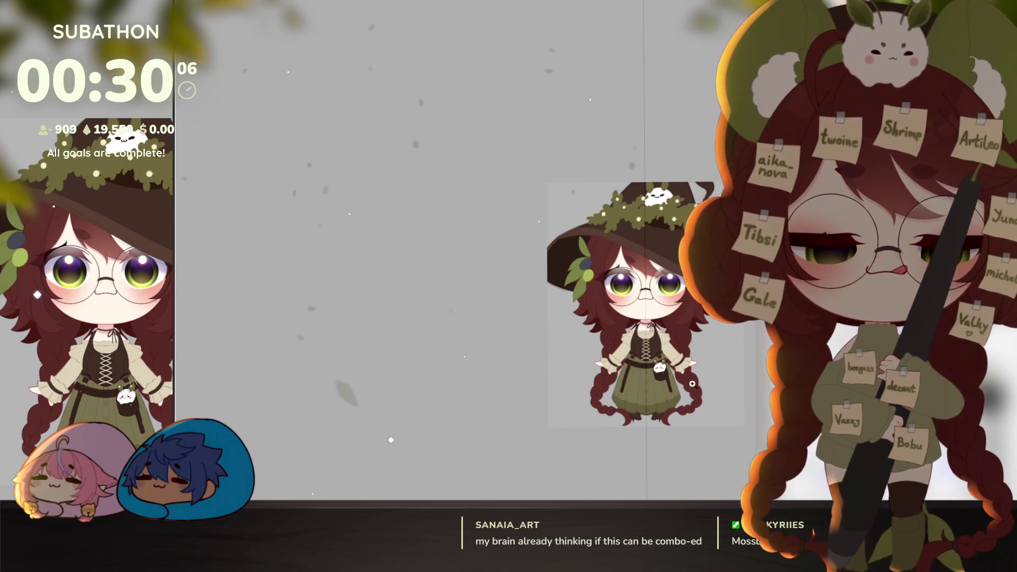
Zoom the view in toward the witch's bodice and skirt.
{"action": "scroll", "coordinate": [692, 384], "scroll_direction": "up", "scroll_amount": 5}
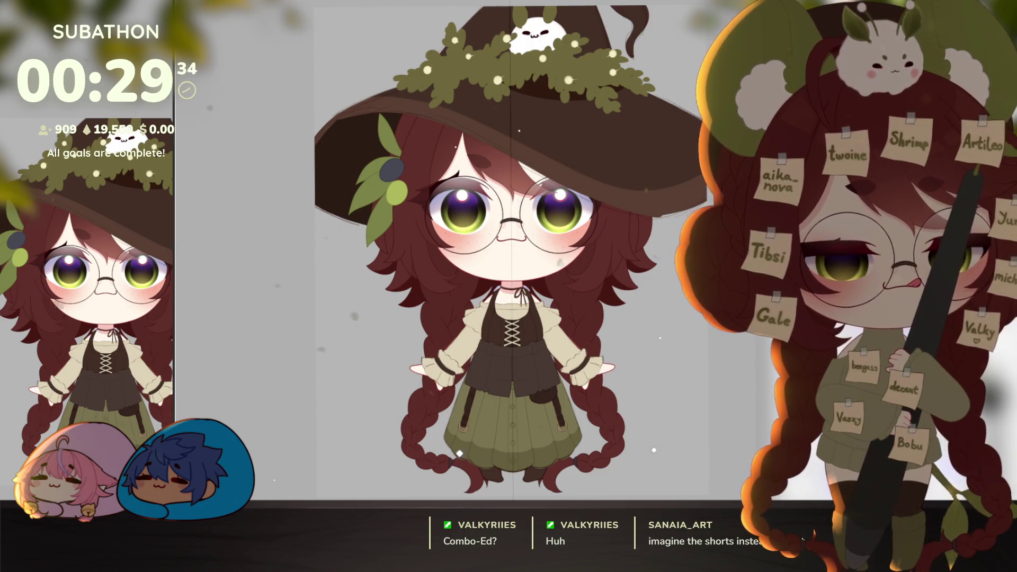
{"action": "scroll", "coordinate": [511, 249], "scroll_direction": "up", "scroll_amount": 5}
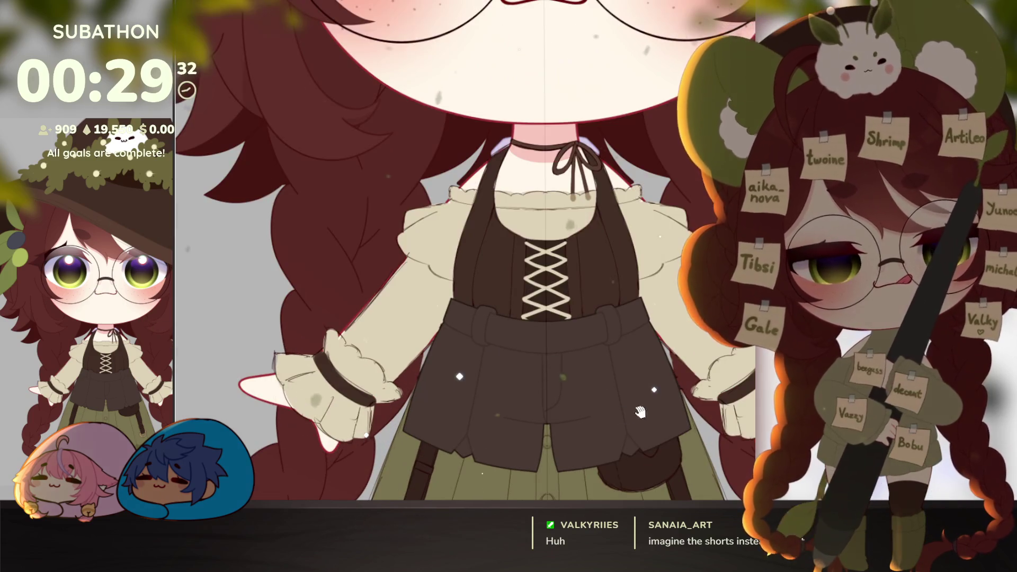
Bring back the belt and pouch, then try a soft erase on the lacing end and undo it.
{"action": "key", "text": "ctrl+z"}
{"action": "scroll", "coordinate": [429, 286], "scroll_direction": "up", "scroll_amount": 4}
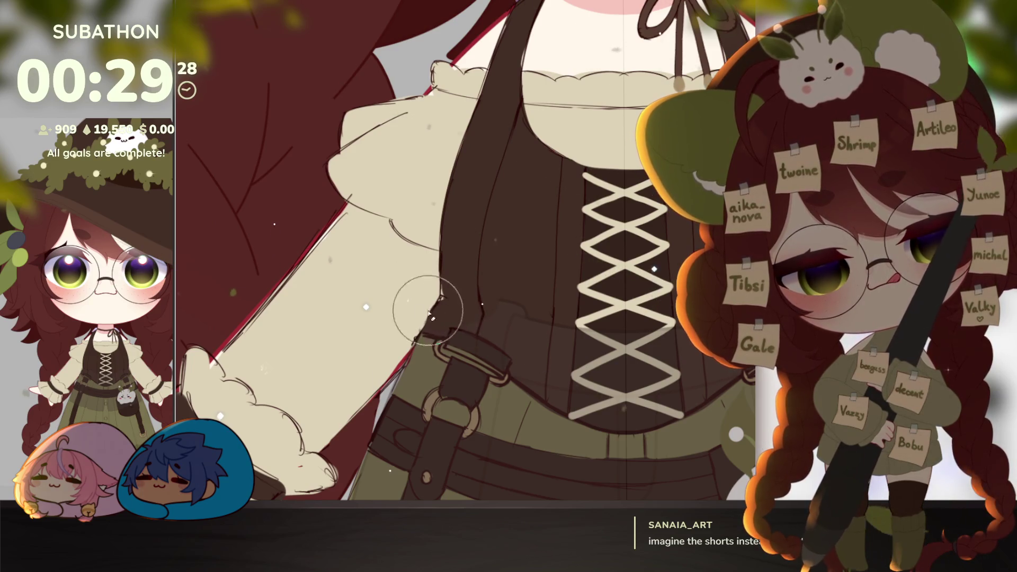
{"action": "left_click_drag", "start_coordinate": [448, 319], "coordinate": [530, 326]}
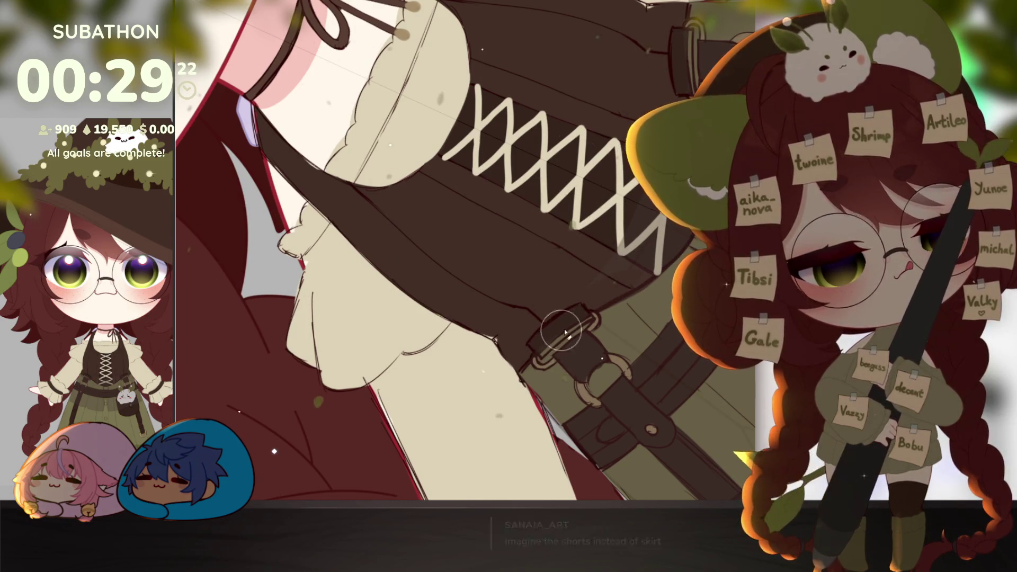
{"action": "mouse_move", "coordinate": [662, 239]}
{"action": "left_mouse_down"}
{"action": "mouse_move", "coordinate": [680, 296]}
{"action": "mouse_move", "coordinate": [602, 311]}
{"action": "mouse_move", "coordinate": [541, 340]}
{"action": "mouse_move", "coordinate": [591, 310]}
{"action": "left_mouse_up"}
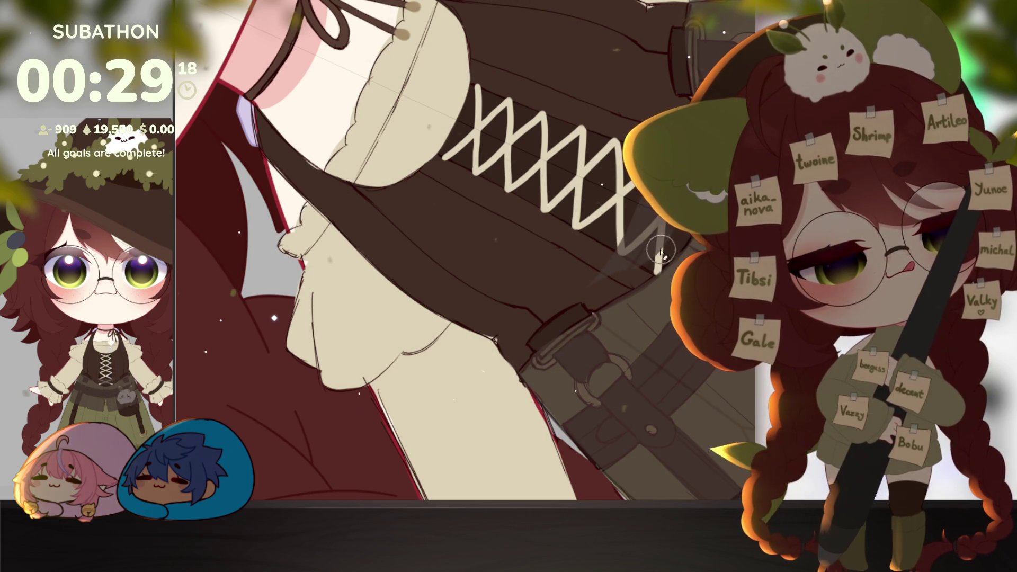
{"action": "key", "text": "ctrl+z"}
Add cream highlights along the belt's top edge and around the D-ring, then set the view upright.
{"action": "left_click_drag", "start_coordinate": [669, 217], "coordinate": [478, 322]}
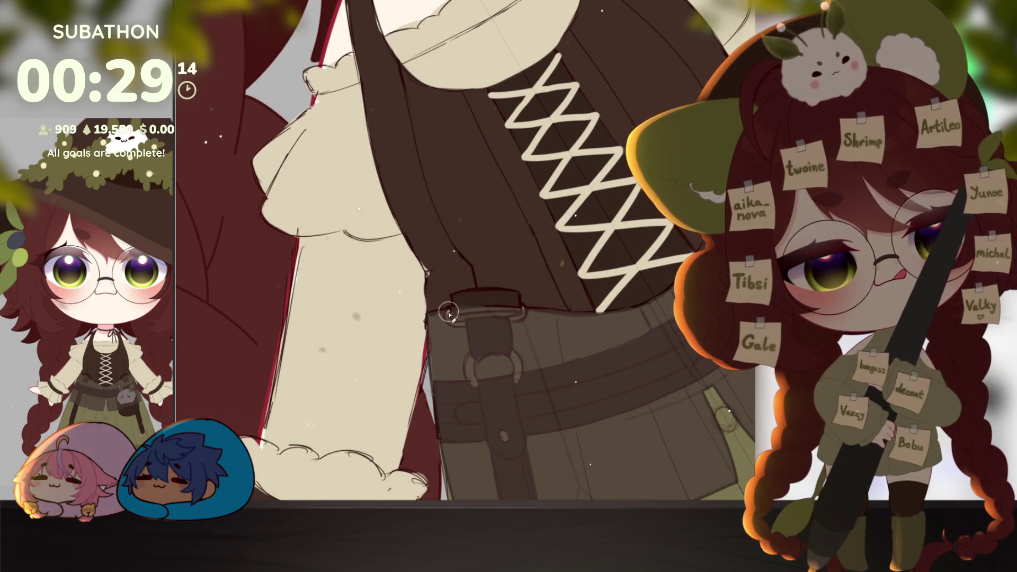
{"action": "left_click_drag", "start_coordinate": [449, 315], "coordinate": [525, 307]}
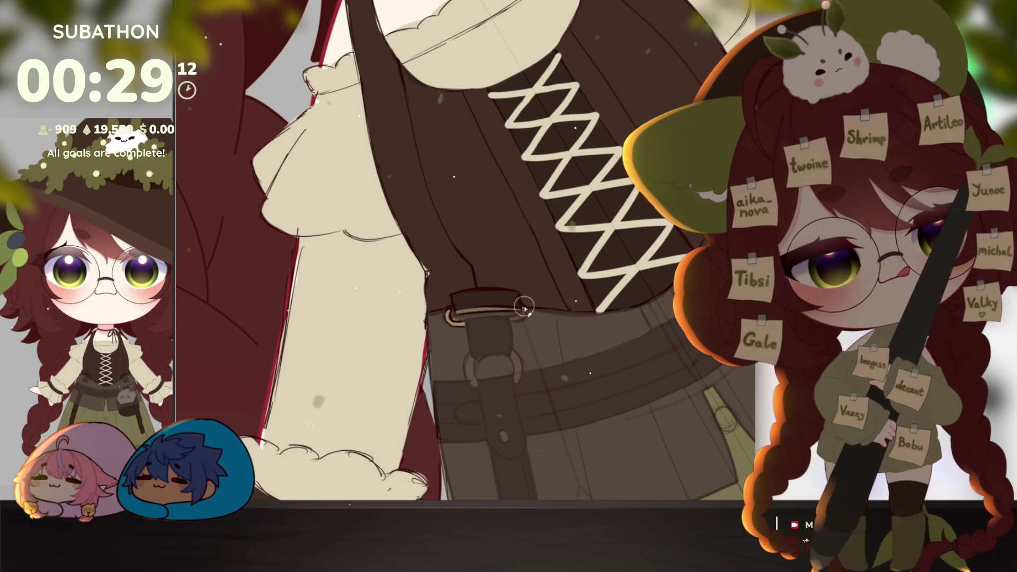
{"action": "key", "text": "minus"}
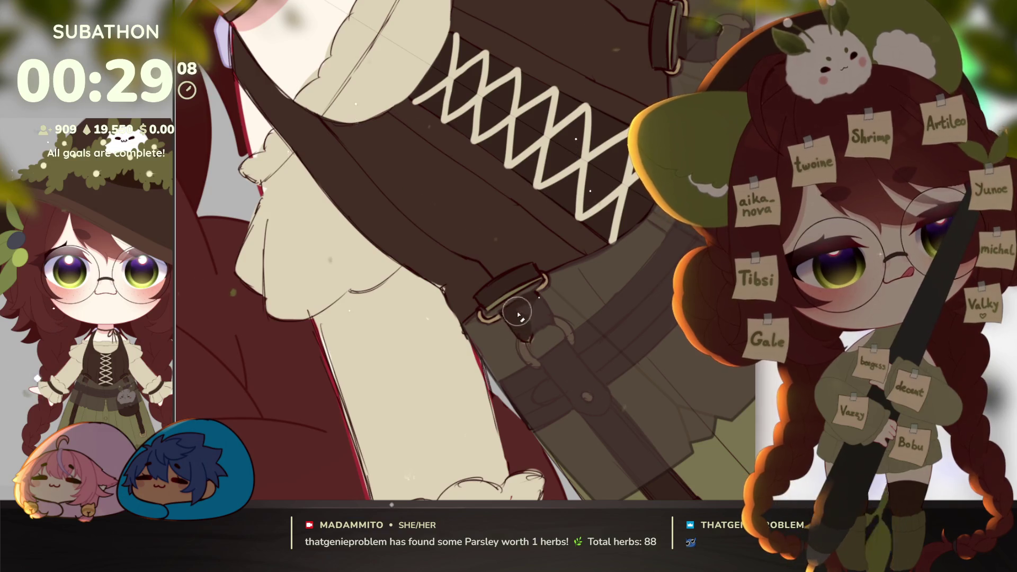
{"action": "mouse_move", "coordinate": [529, 302]}
{"action": "left_mouse_down"}
{"action": "mouse_move", "coordinate": [529, 368]}
{"action": "mouse_move", "coordinate": [556, 318]}
{"action": "mouse_move", "coordinate": [574, 361]}
{"action": "left_mouse_up"}
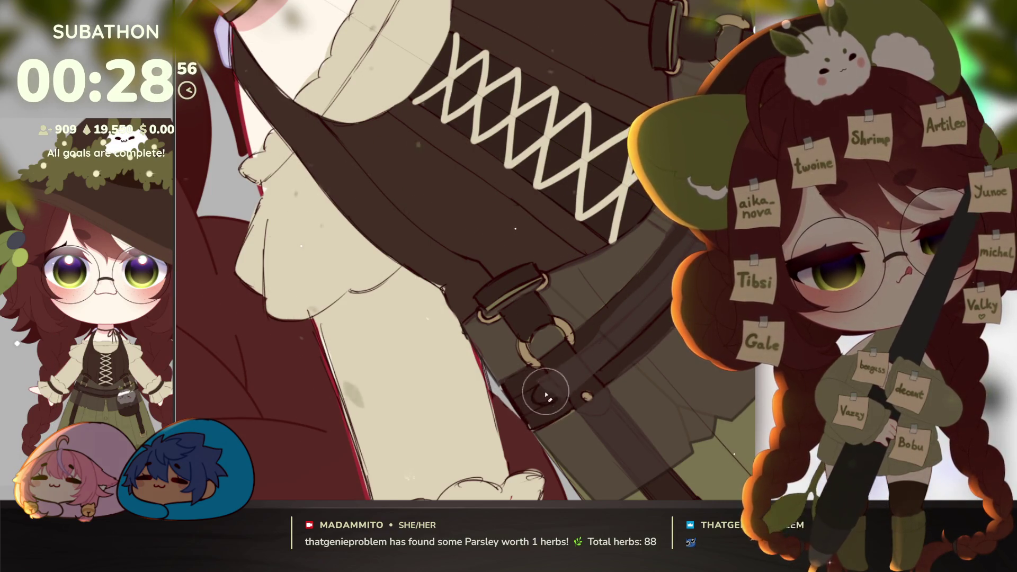
{"action": "left_click_drag", "start_coordinate": [572, 389], "coordinate": [514, 376]}
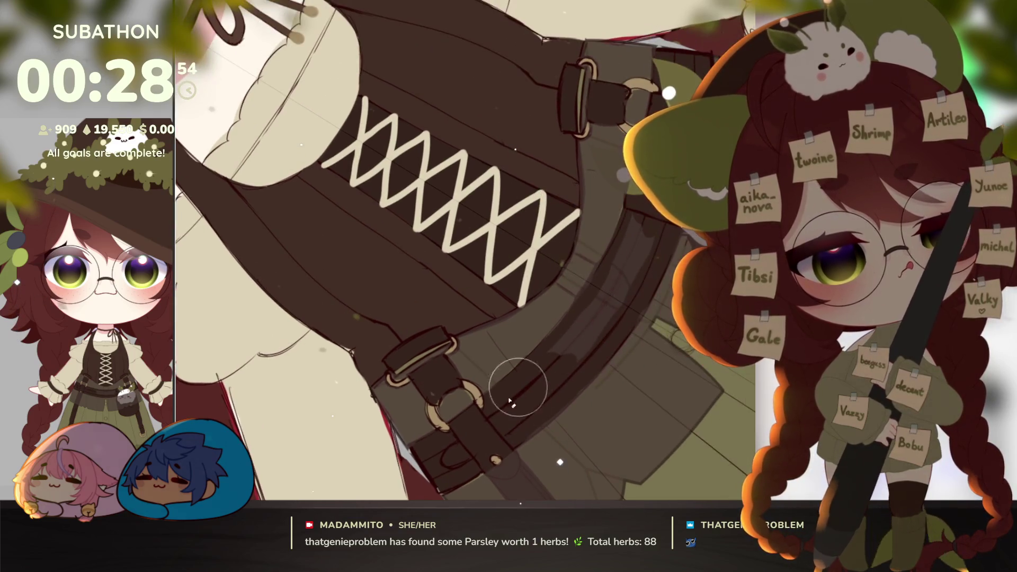
{"action": "mouse_move", "coordinate": [638, 311]}
{"action": "left_mouse_down"}
{"action": "mouse_move", "coordinate": [583, 371]}
{"action": "mouse_move", "coordinate": [652, 415]}
{"action": "left_mouse_up"}
{"action": "scroll", "coordinate": [652, 415], "scroll_direction": "down", "scroll_amount": 3}
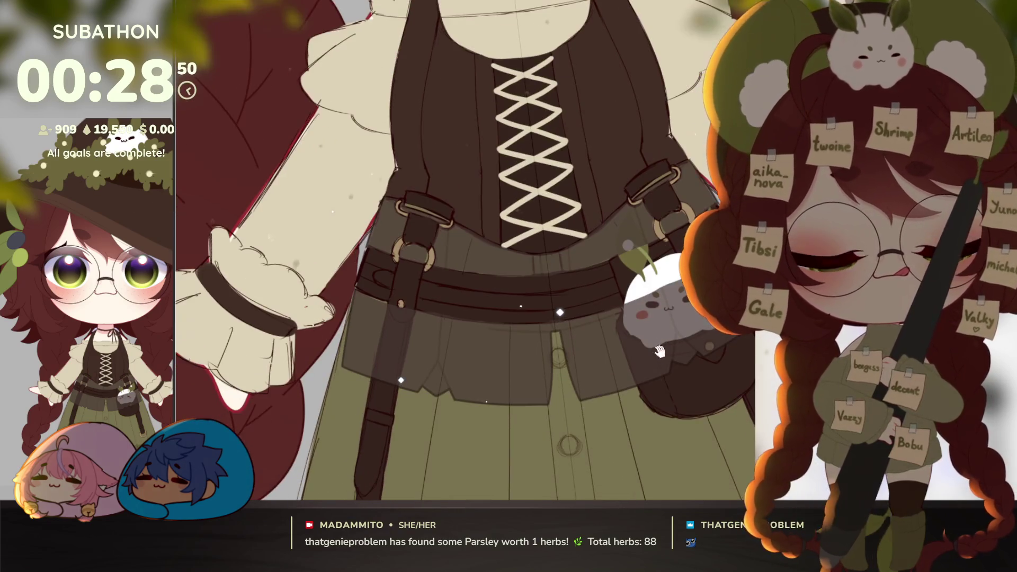
Make the lower bodice flap solid dark brown and view the whole character.
{"action": "scroll", "coordinate": [643, 383], "scroll_direction": "down", "scroll_amount": 2}
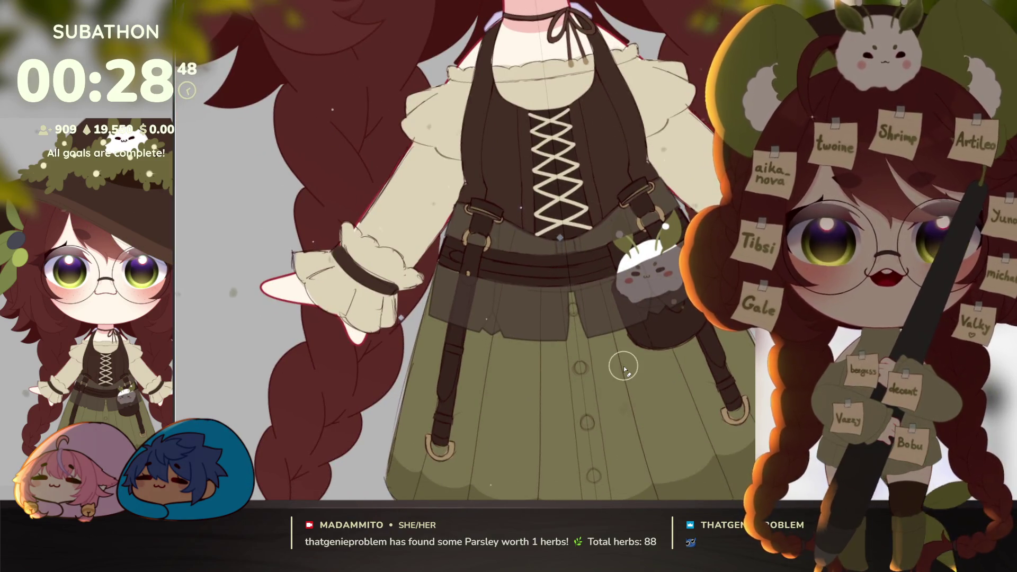
{"action": "key", "text": "ctrl+z"}
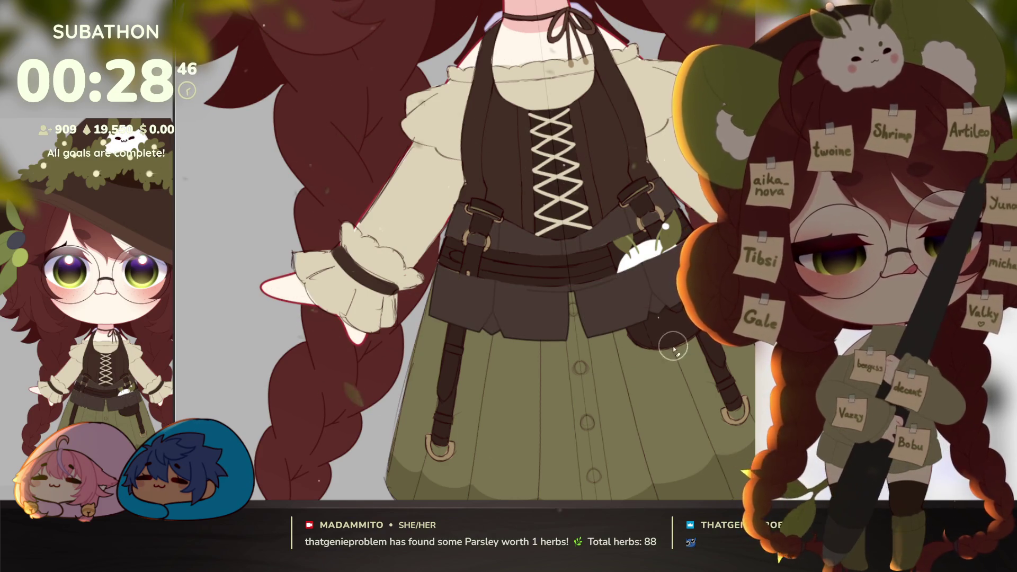
{"action": "left_click", "coordinate": [675, 357]}
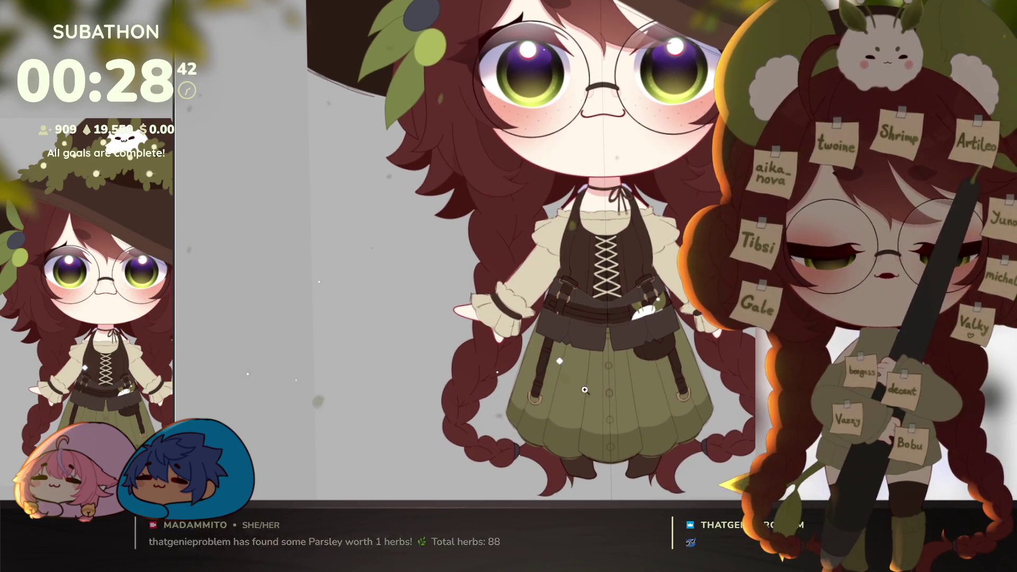
Darken the skirt below the belt and paint over the light stroke on the strap.
{"action": "scroll", "coordinate": [589, 407], "scroll_direction": "up", "scroll_amount": 2}
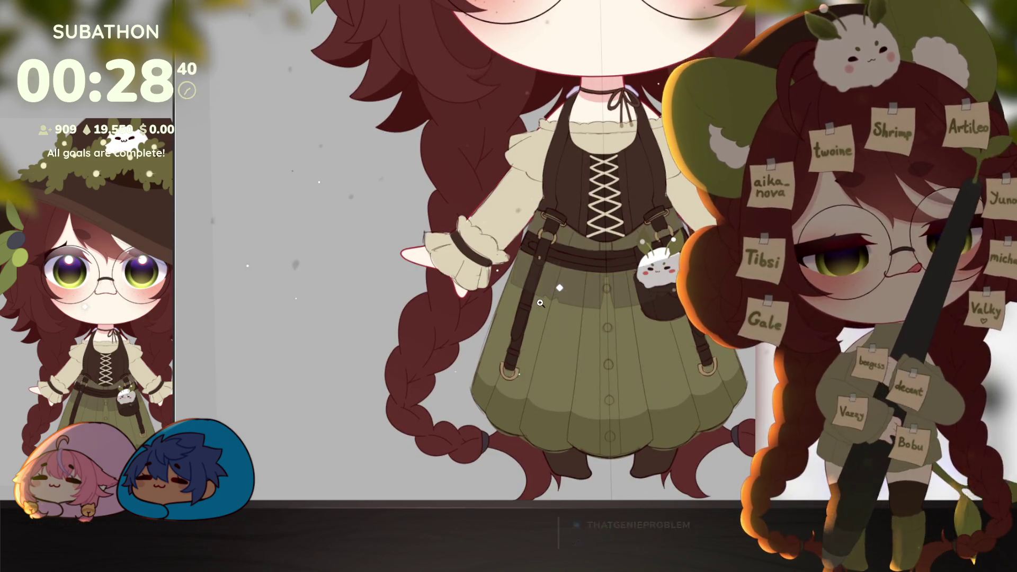
{"action": "scroll", "coordinate": [540, 235], "scroll_direction": "up", "scroll_amount": 2}
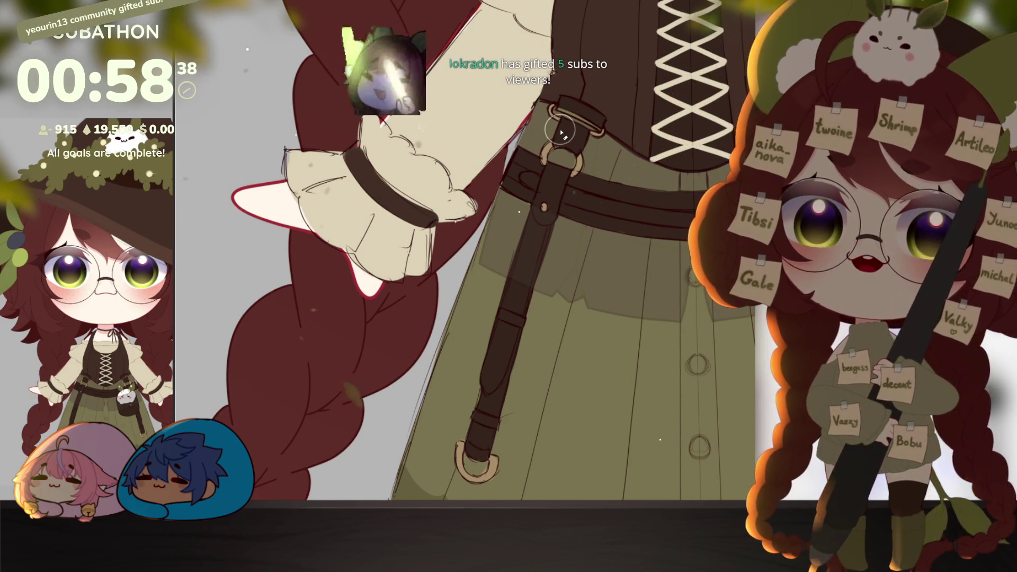
{"action": "scroll", "coordinate": [541, 204], "scroll_direction": "up", "scroll_amount": 1}
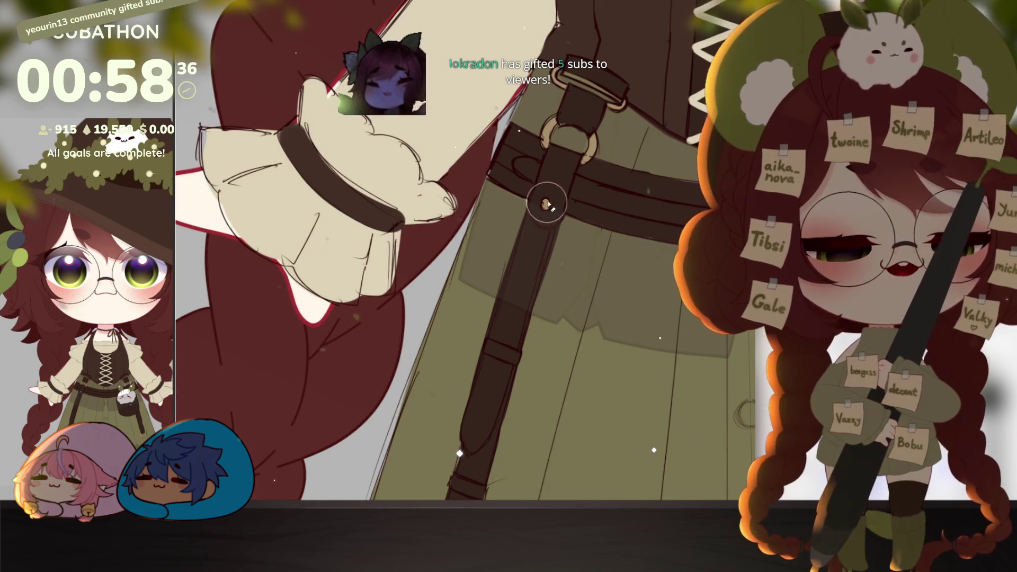
{"action": "key", "text": "ctrl+z"}
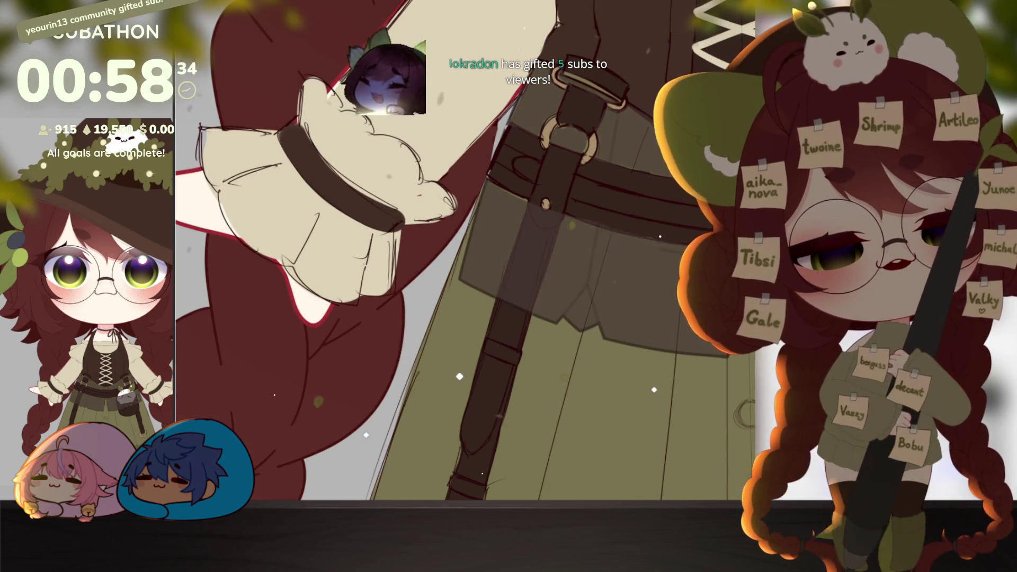
{"action": "mouse_move", "coordinate": [542, 190]}
{"action": "left_mouse_down"}
{"action": "mouse_move", "coordinate": [491, 357]}
{"action": "mouse_move", "coordinate": [540, 232]}
{"action": "left_mouse_up"}
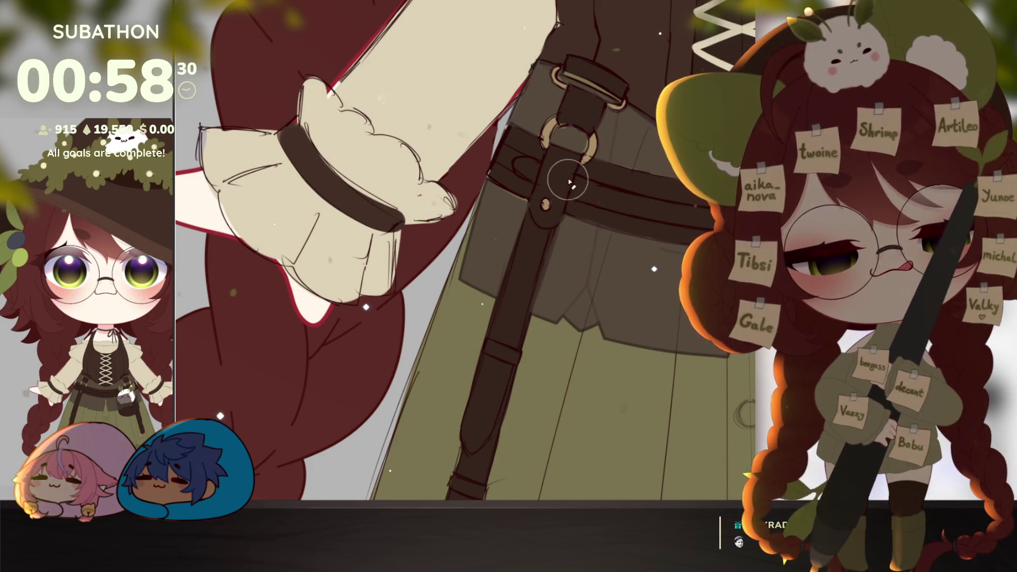
{"action": "left_click_drag", "start_coordinate": [631, 221], "coordinate": [571, 343]}
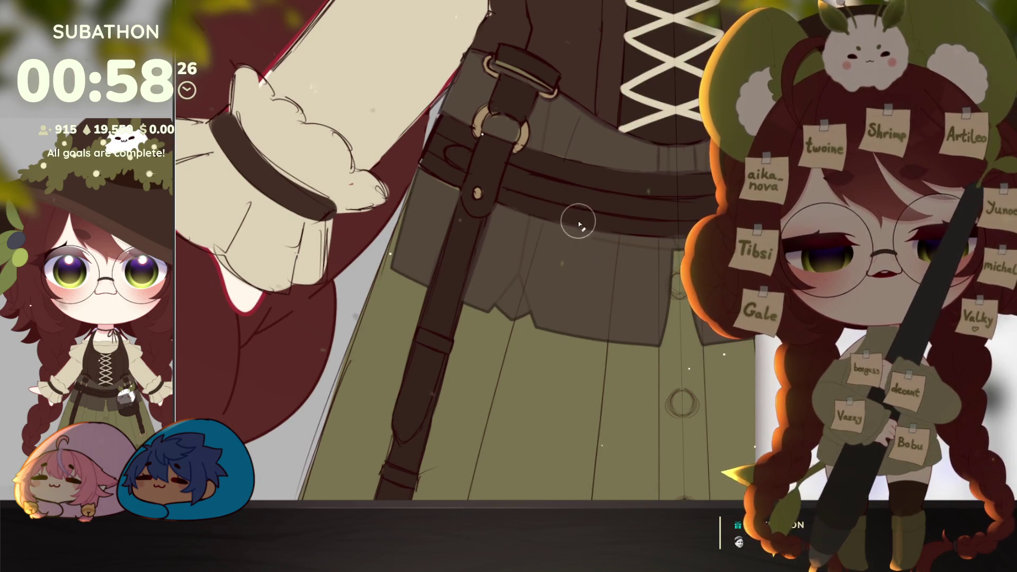
{"action": "scroll", "coordinate": [624, 281], "scroll_direction": "down", "scroll_amount": 3}
{"action": "scroll", "coordinate": [686, 378], "scroll_direction": "up", "scroll_amount": 3}
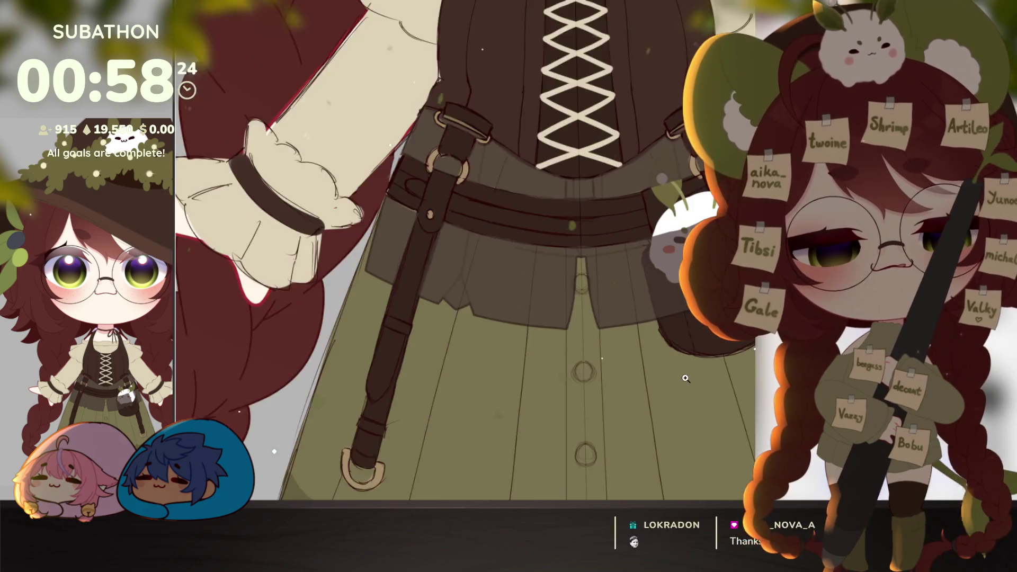
{"action": "scroll", "coordinate": [685, 378], "scroll_direction": "up", "scroll_amount": 1}
{"action": "left_click_drag", "start_coordinate": [685, 379], "coordinate": [655, 392]}
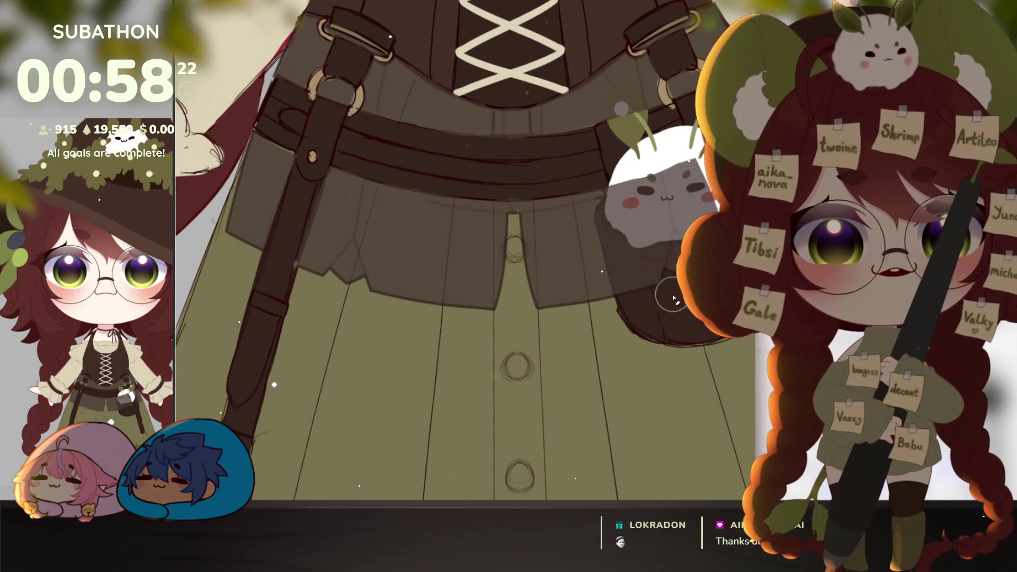
Bring the bodice lacing into view and shrink the brush.
{"action": "scroll", "coordinate": [665, 291], "scroll_direction": "up", "scroll_amount": 2}
{"action": "left_click_drag", "start_coordinate": [648, 273], "coordinate": [600, 350]}
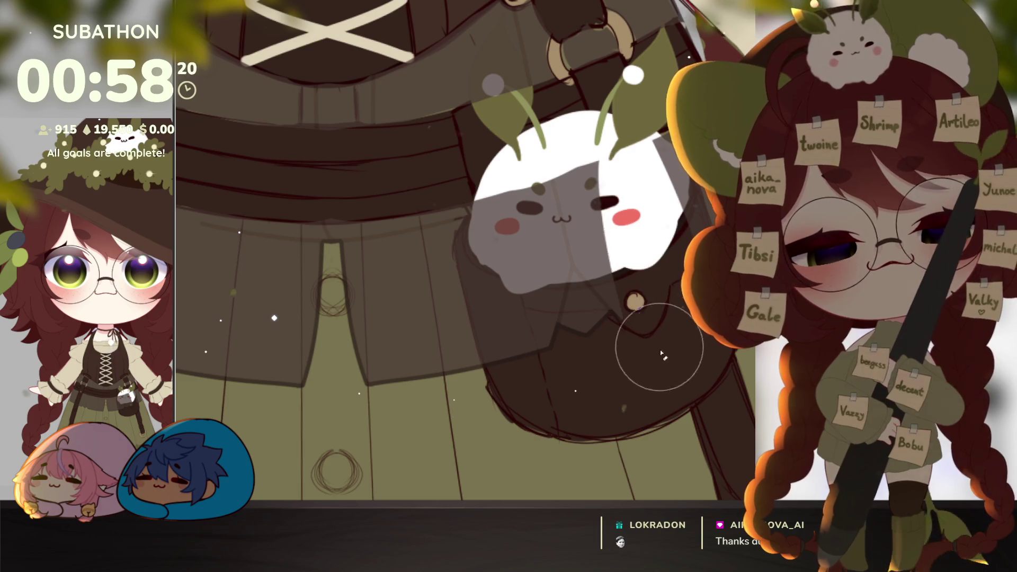
{"action": "key", "text": "bracketleft"}
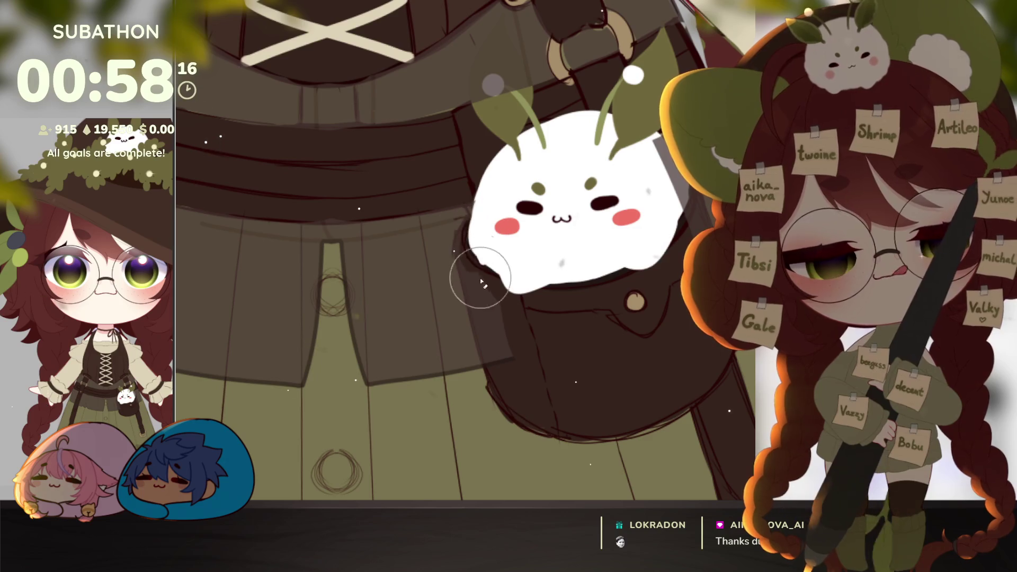
{"action": "left_click_drag", "start_coordinate": [625, 358], "coordinate": [596, 457]}
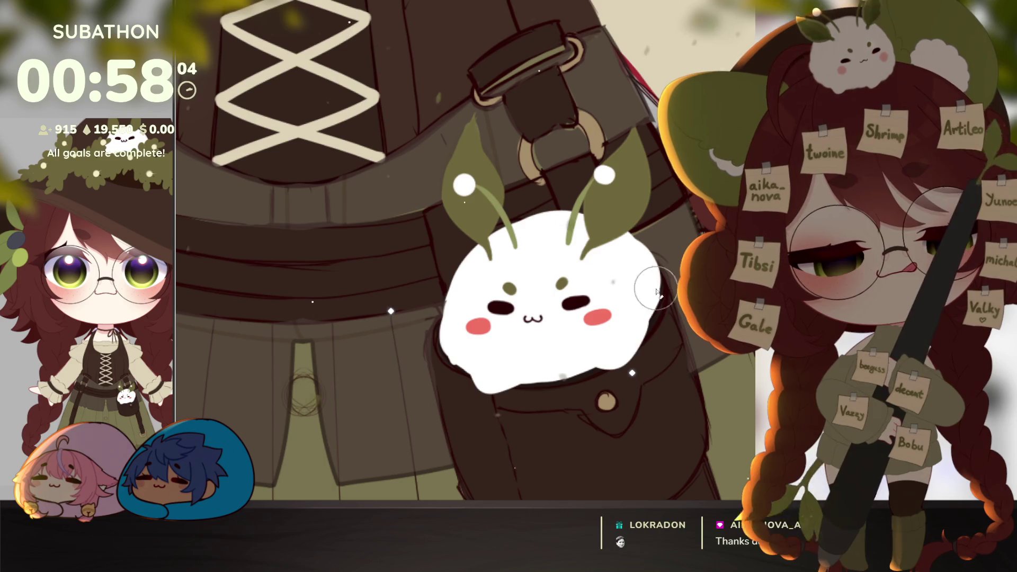
{"action": "scroll", "coordinate": [683, 406], "scroll_direction": "down", "scroll_amount": 10}
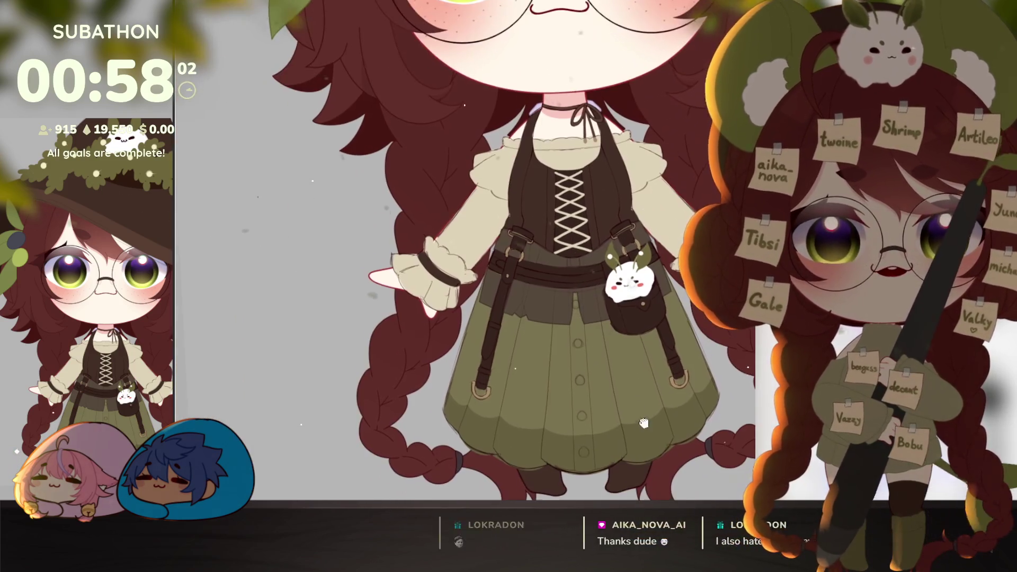
{"action": "left_click_drag", "start_coordinate": [643, 423], "coordinate": [645, 408]}
Try darkening the skirt panel under the belt, then undo it.
{"action": "left_click", "coordinate": [515, 309]}
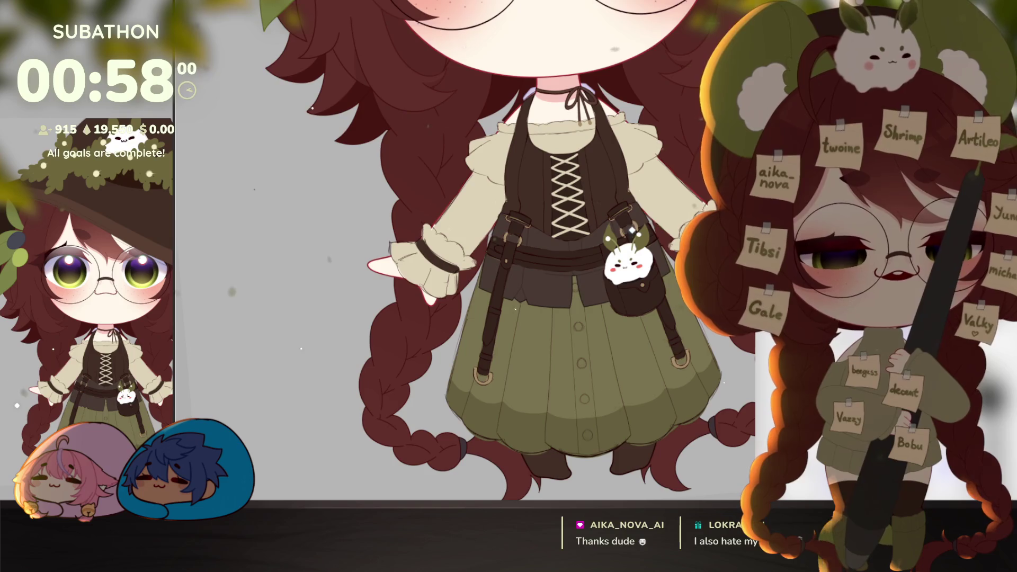
{"action": "scroll", "coordinate": [696, 356], "scroll_direction": "down", "scroll_amount": 5}
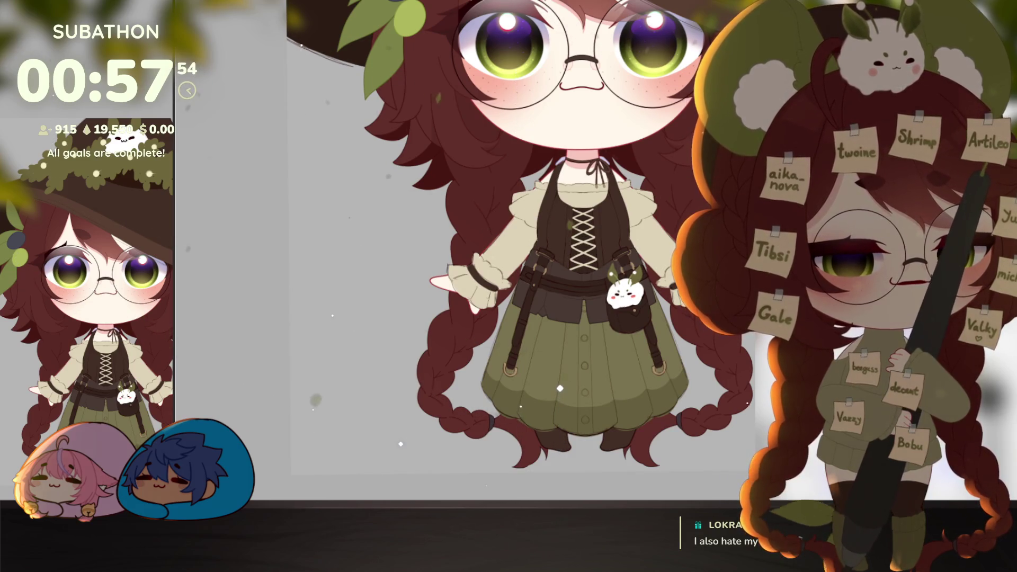
{"action": "key", "text": "ctrl+z"}
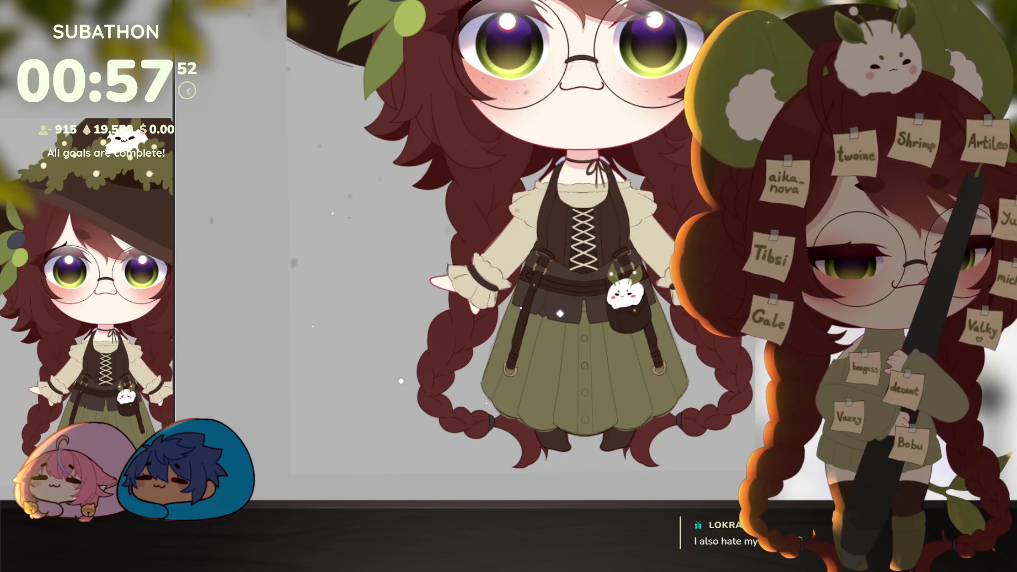
Zoom in on the witch to show the brown trousers in place of the skirt.
{"action": "left_click", "coordinate": [532, 351]}
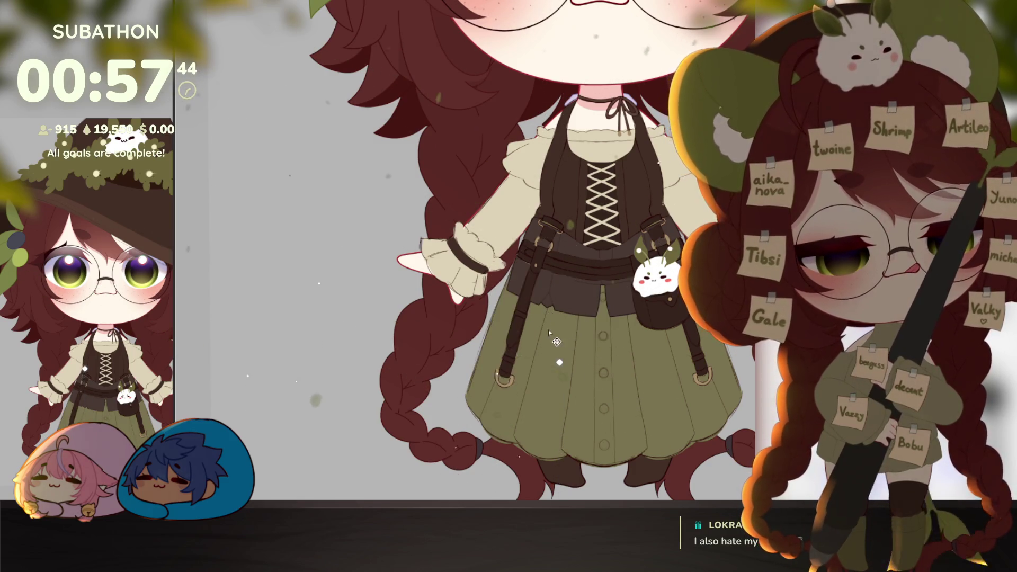
{"action": "scroll", "coordinate": [663, 424], "scroll_direction": "up", "scroll_amount": 2}
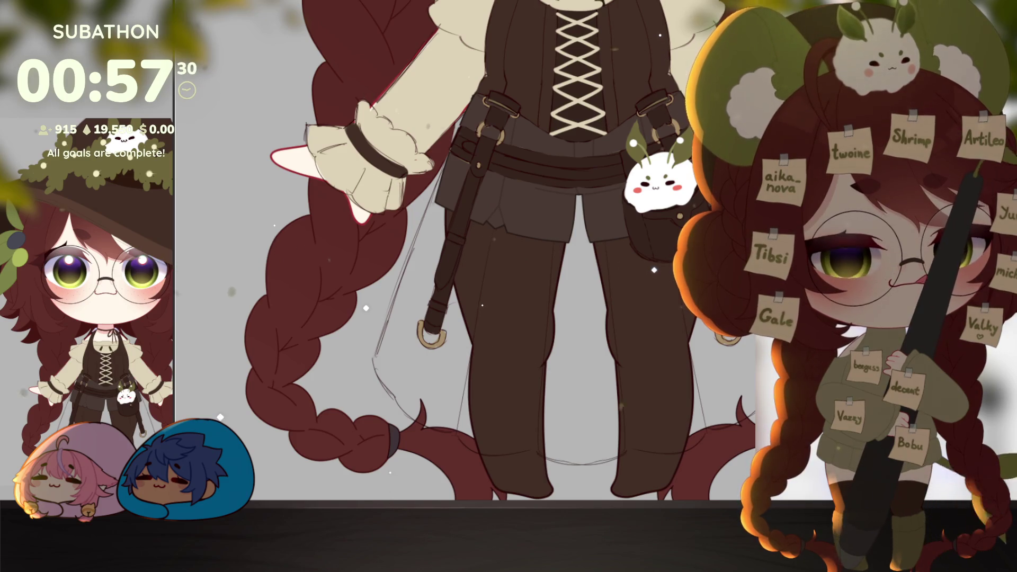
{"action": "scroll", "coordinate": [687, 390], "scroll_direction": "down", "scroll_amount": 5}
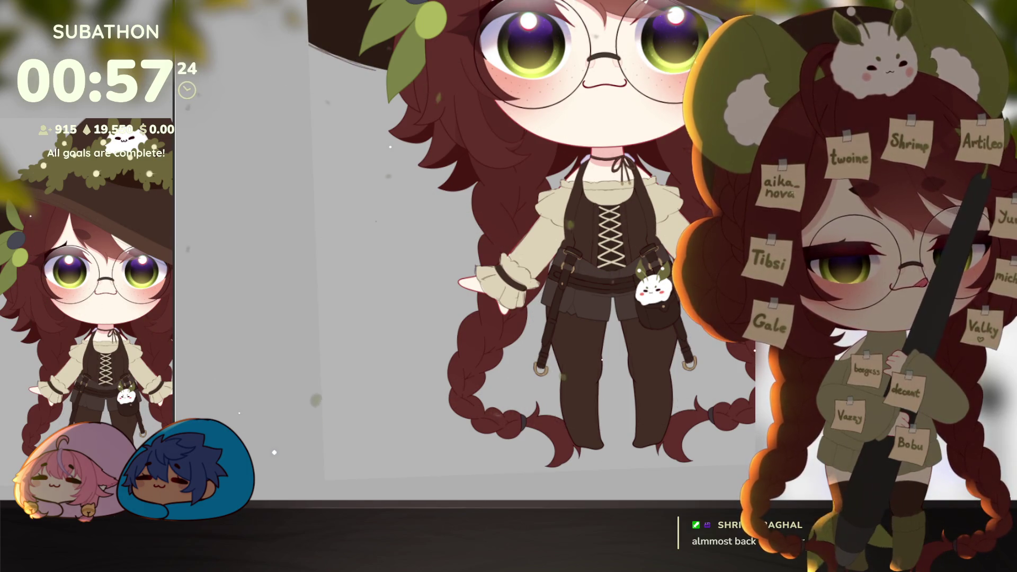
{"action": "scroll", "coordinate": [644, 451], "scroll_direction": "up", "scroll_amount": 3}
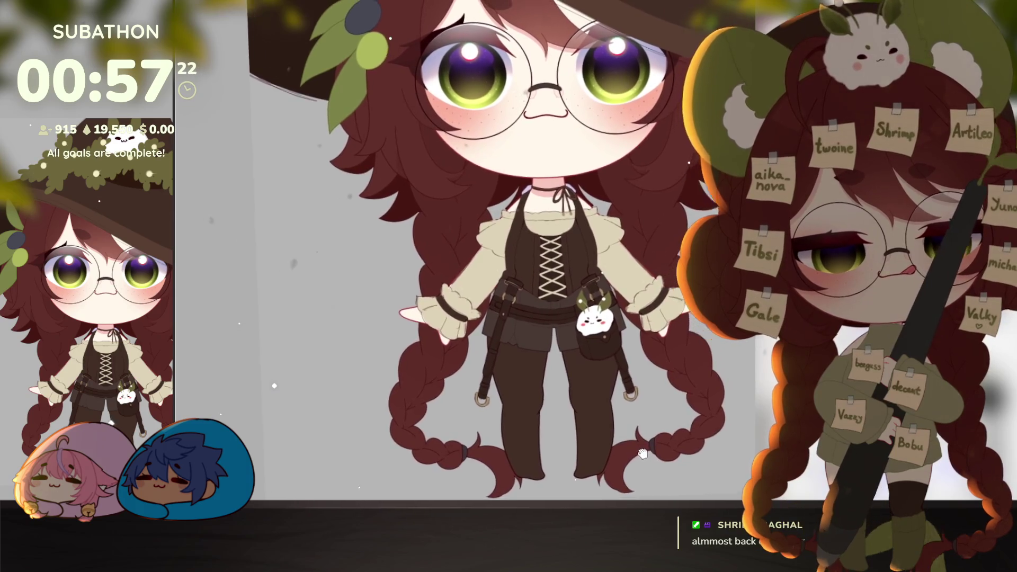
{"action": "scroll", "coordinate": [644, 451], "scroll_direction": "down", "scroll_amount": 5}
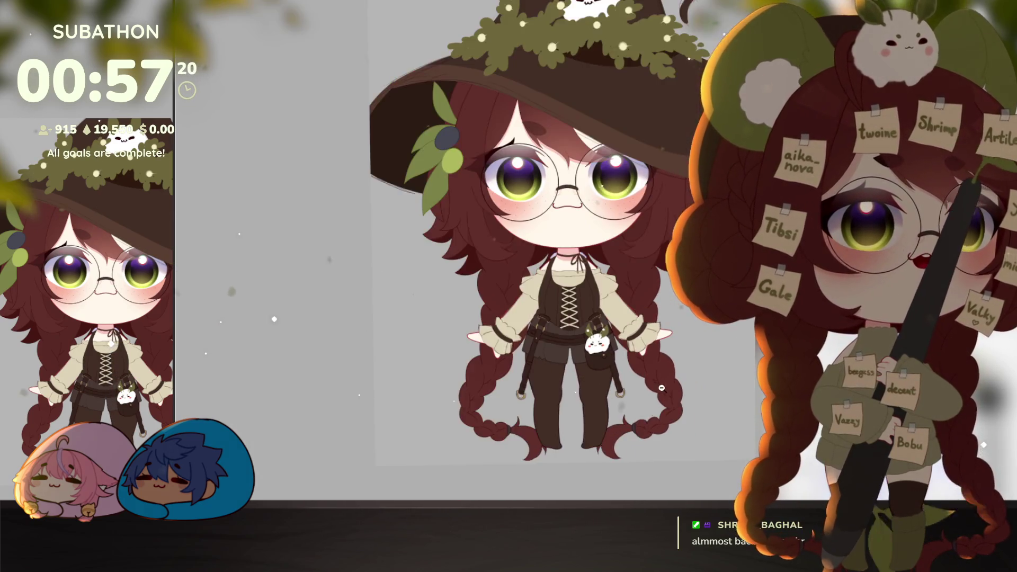
{"action": "scroll", "coordinate": [660, 387], "scroll_direction": "up", "scroll_amount": 1}
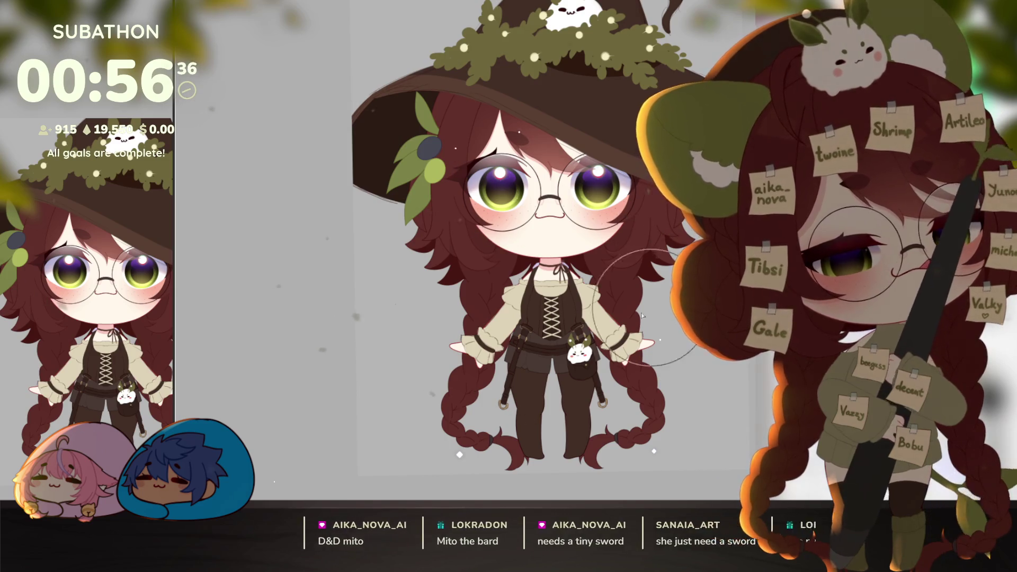
{"action": "scroll", "coordinate": [458, 349], "scroll_direction": "up", "scroll_amount": 3}
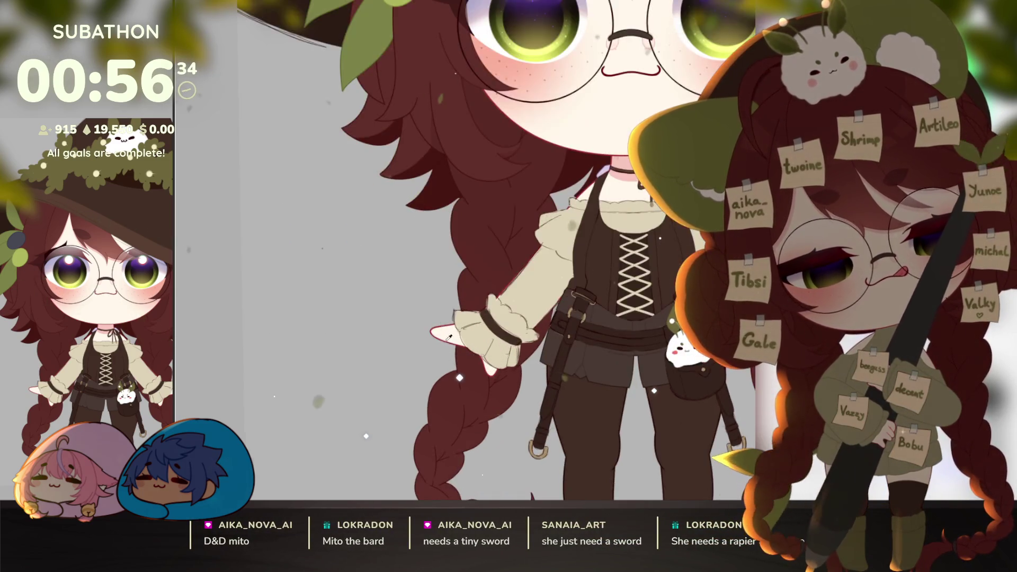
Enlarge the brush and try a white pointed shape beside the cuff, then undo it.
{"action": "key", "text": "bracketright"}
{"action": "key", "text": "bracketright"}
{"action": "key", "text": "bracketright"}
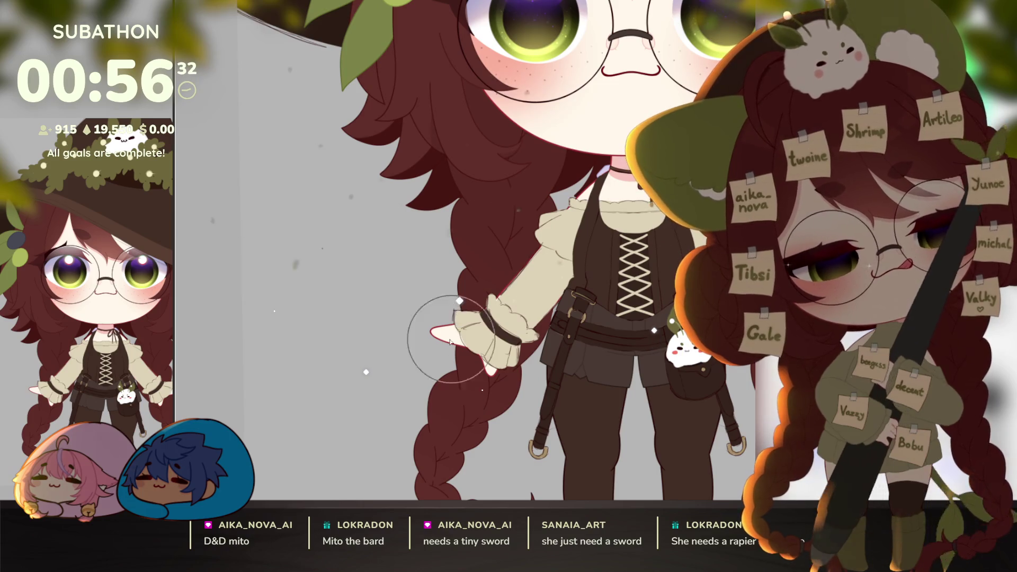
{"action": "left_click_drag", "start_coordinate": [445, 295], "coordinate": [432, 332]}
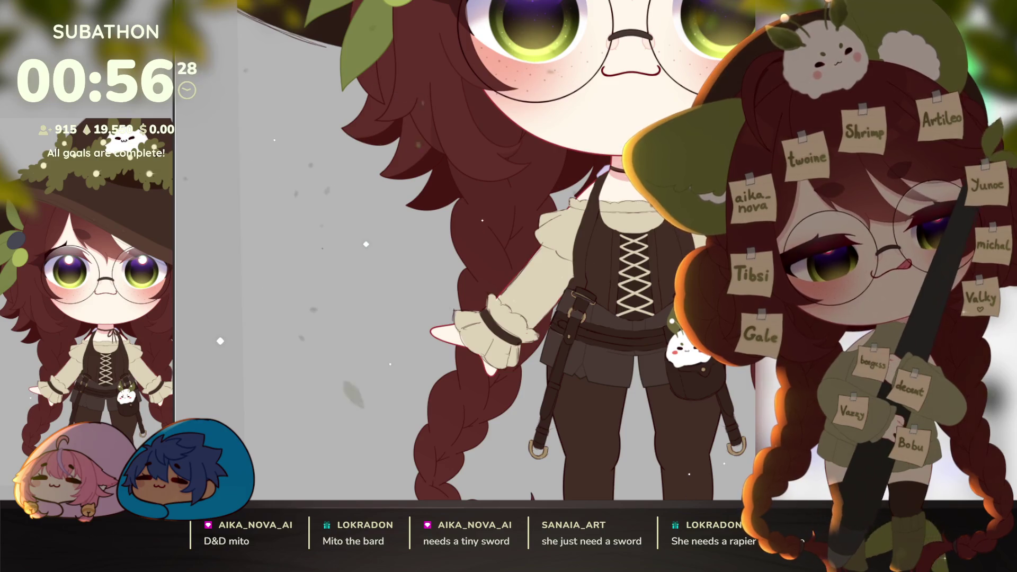
{"action": "key", "text": "ctrl+z"}
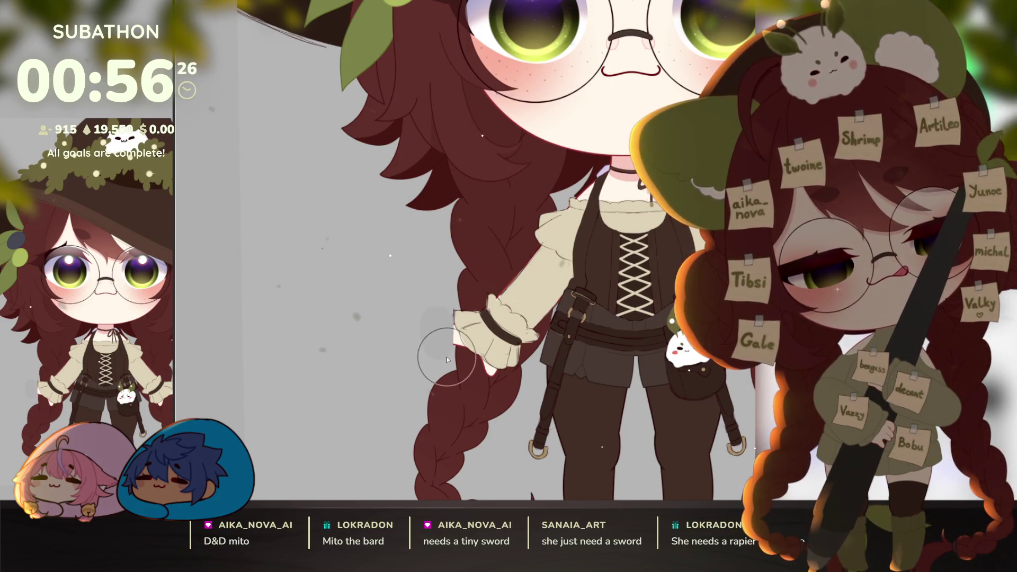
Erase the pointed white tip and paint a fuller skin-toned hand at the left cuff.
{"action": "scroll", "coordinate": [436, 321], "scroll_direction": "right", "scroll_amount": 3}
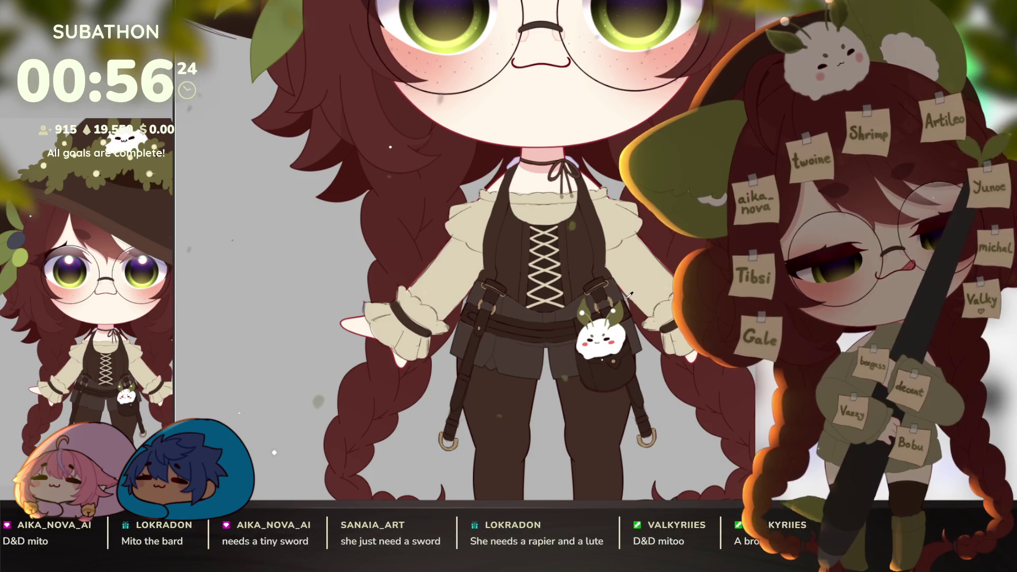
{"action": "left_click_drag", "start_coordinate": [350, 324], "coordinate": [359, 322]}
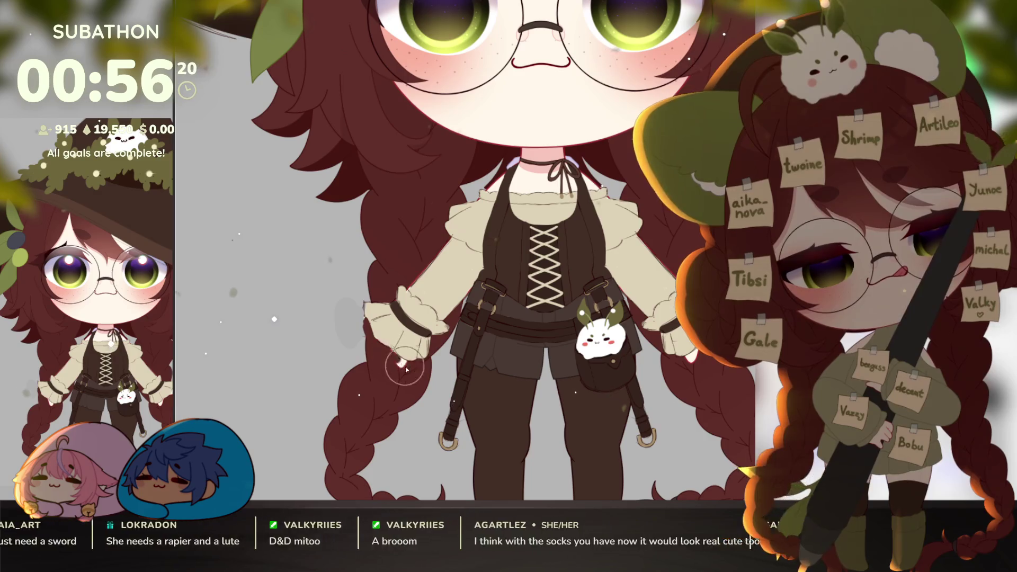
{"action": "scroll", "coordinate": [404, 364], "scroll_direction": "up", "scroll_amount": 2}
{"action": "scroll", "coordinate": [404, 363], "scroll_direction": "left", "scroll_amount": 2}
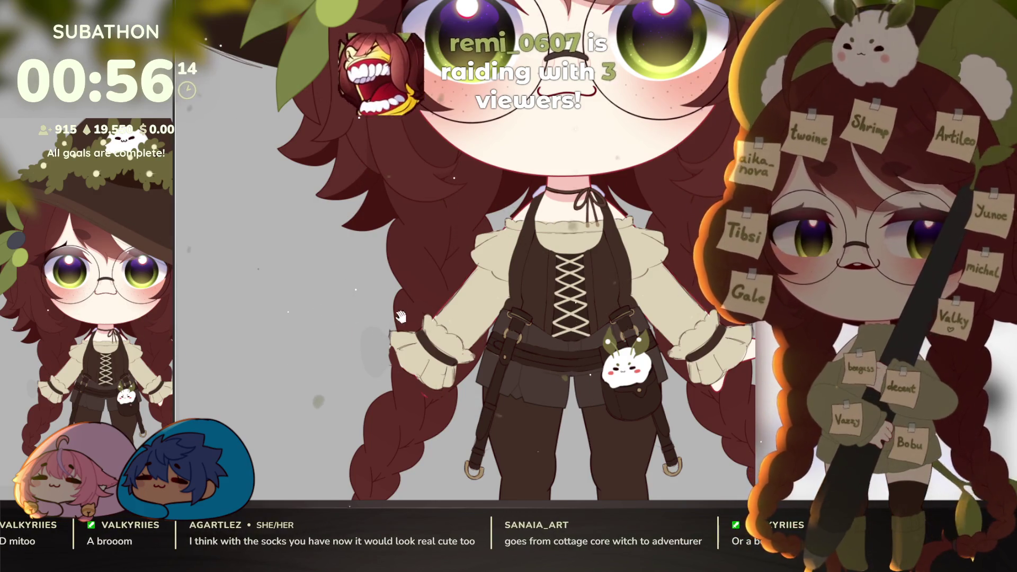
{"action": "left_click_drag", "start_coordinate": [397, 305], "coordinate": [427, 330]}
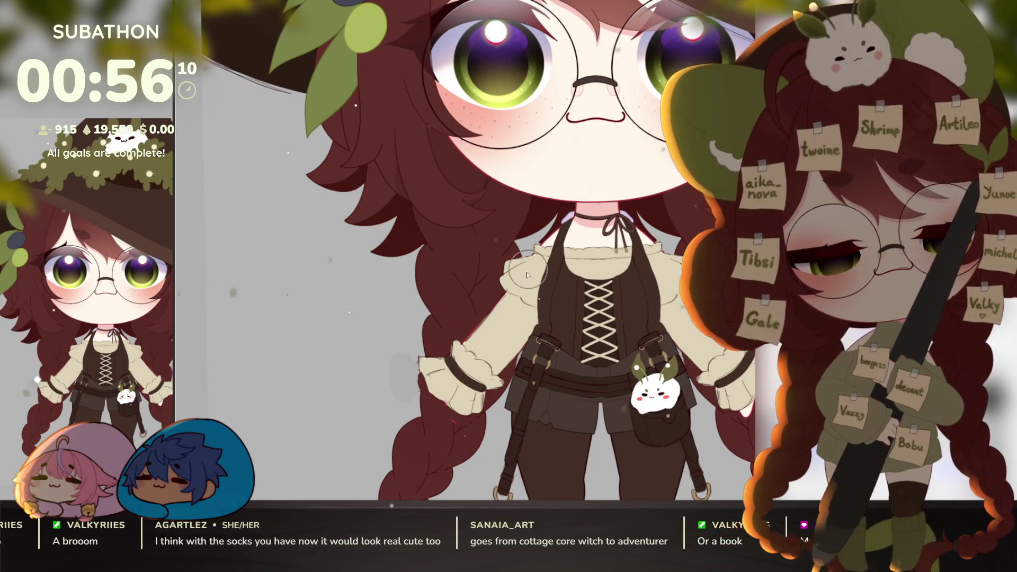
{"action": "mouse_move", "coordinate": [436, 405]}
{"action": "left_mouse_down"}
{"action": "mouse_move", "coordinate": [460, 419]}
{"action": "mouse_move", "coordinate": [434, 406]}
{"action": "mouse_move", "coordinate": [451, 424]}
{"action": "left_mouse_up"}
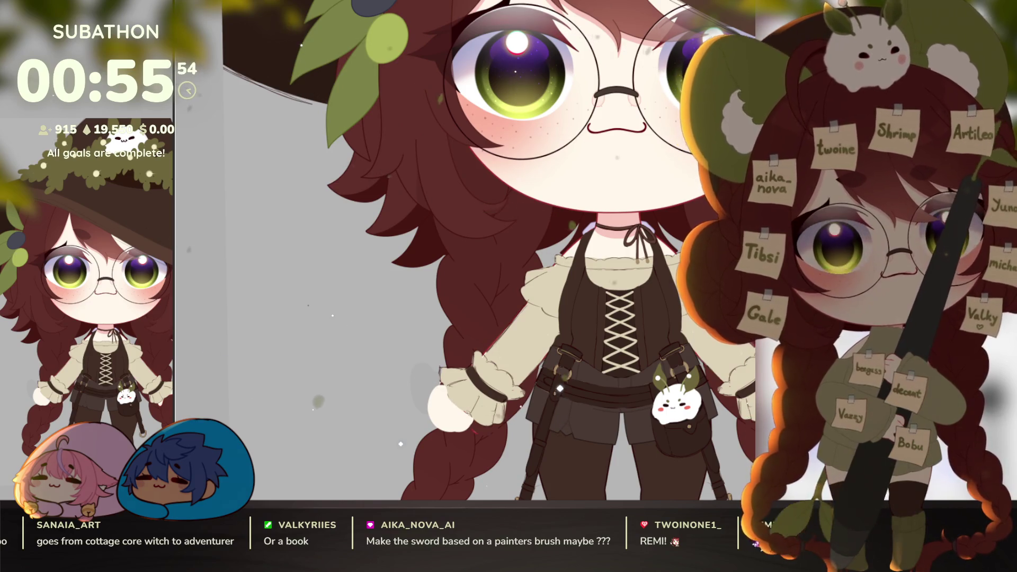
{"action": "left_click_drag", "start_coordinate": [477, 373], "coordinate": [485, 341]}
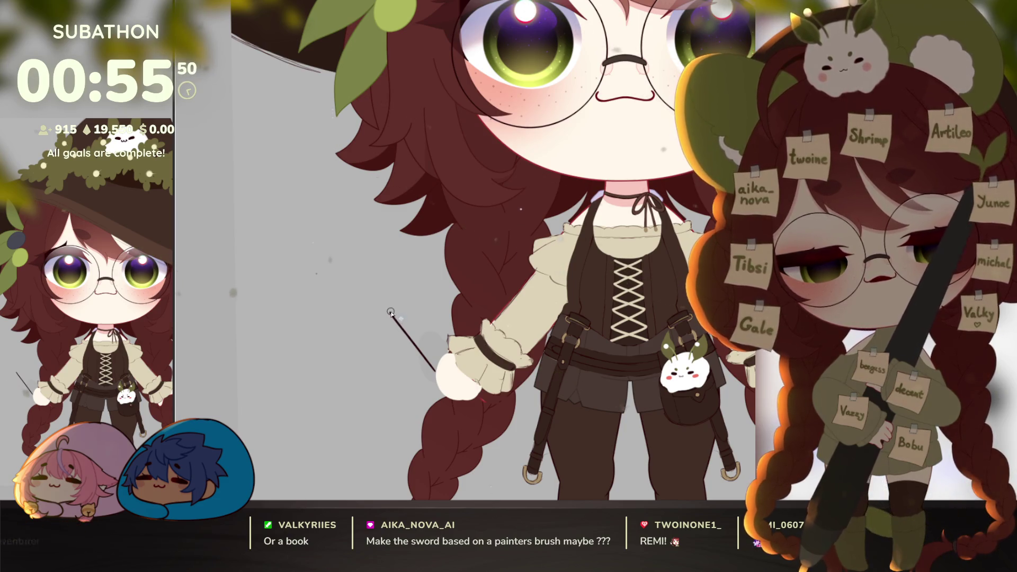
{"action": "left_click_drag", "start_coordinate": [490, 379], "coordinate": [419, 373]}
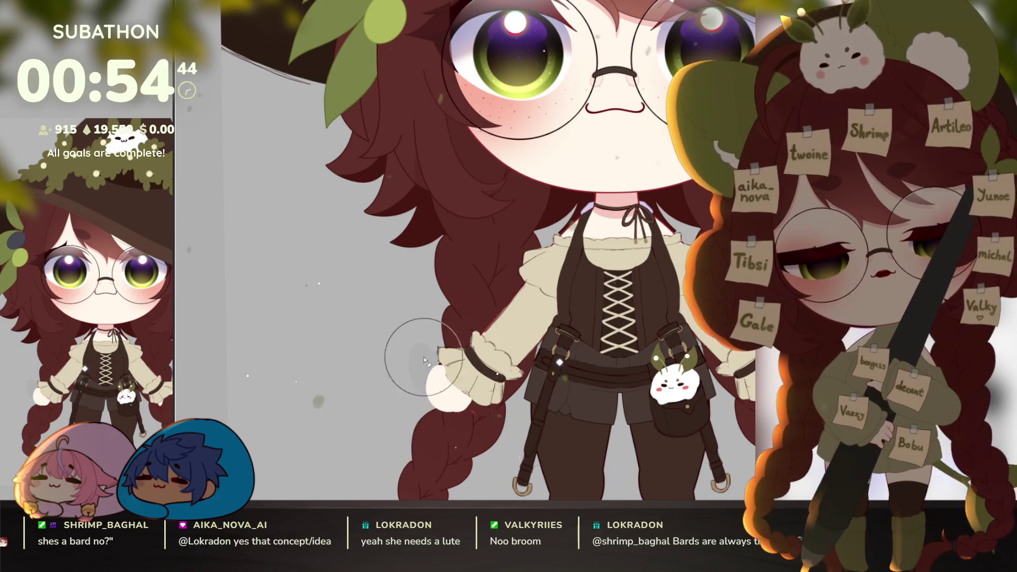
{"action": "scroll", "coordinate": [666, 419], "scroll_direction": "down", "scroll_amount": 5}
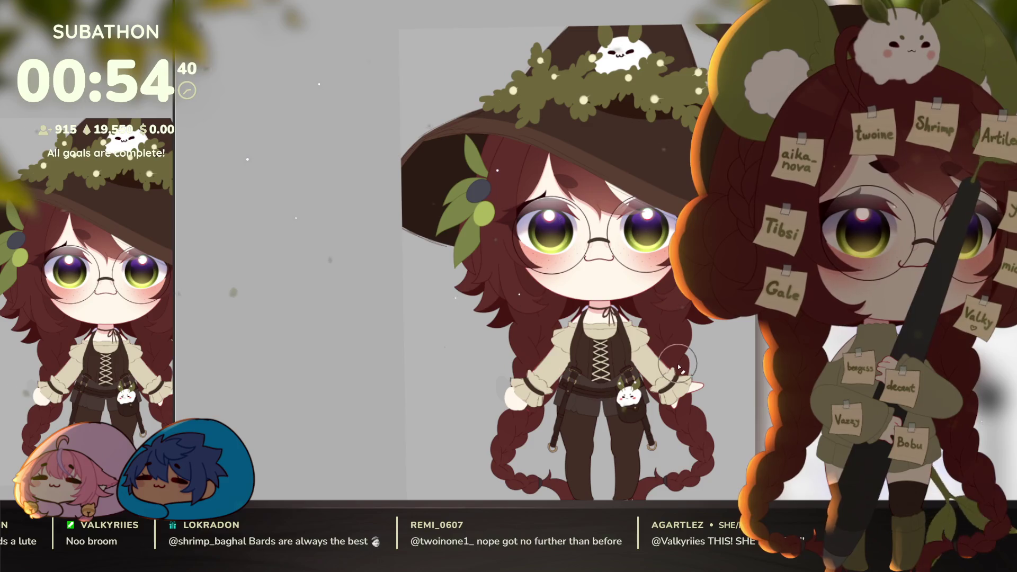
{"action": "scroll", "coordinate": [678, 368], "scroll_direction": "up", "scroll_amount": 1}
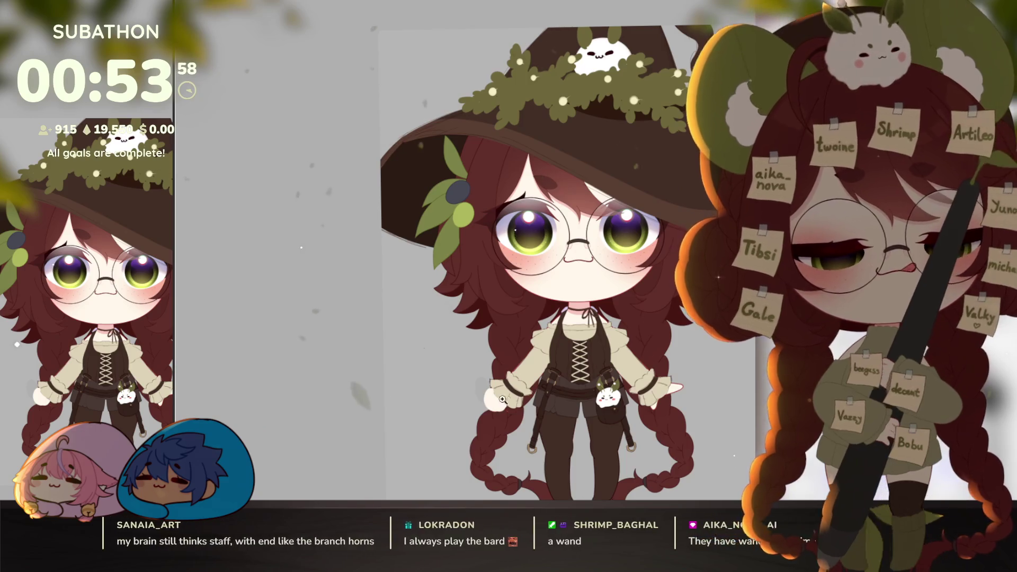
Sketch a thin forked stick rising up-left from the witch's hand, then zoom out.
{"action": "scroll", "coordinate": [476, 374], "scroll_direction": "up", "scroll_amount": 3}
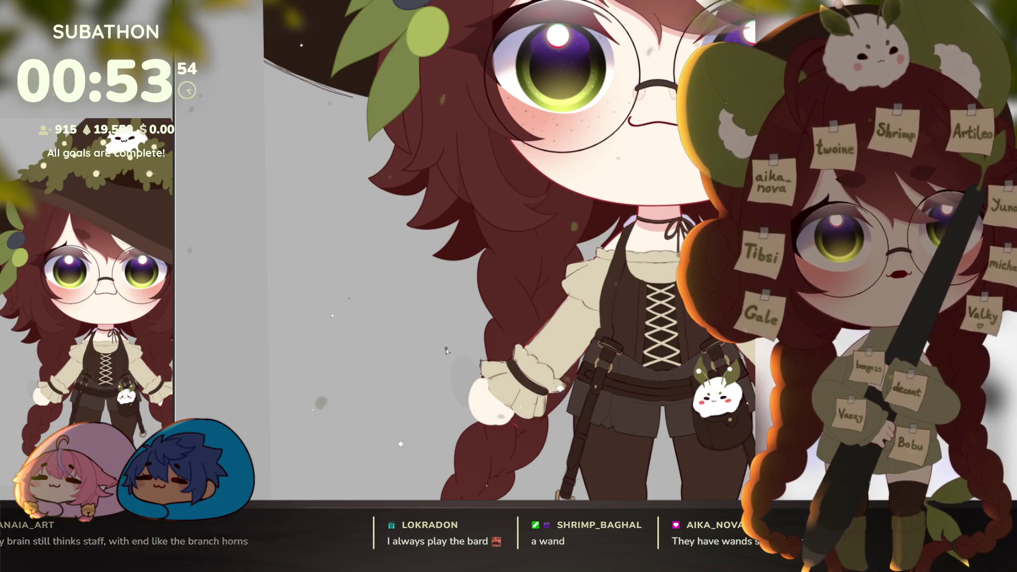
{"action": "mouse_move", "coordinate": [469, 395]}
{"action": "left_mouse_down"}
{"action": "mouse_move", "coordinate": [423, 336]}
{"action": "mouse_move", "coordinate": [474, 388]}
{"action": "left_mouse_up"}
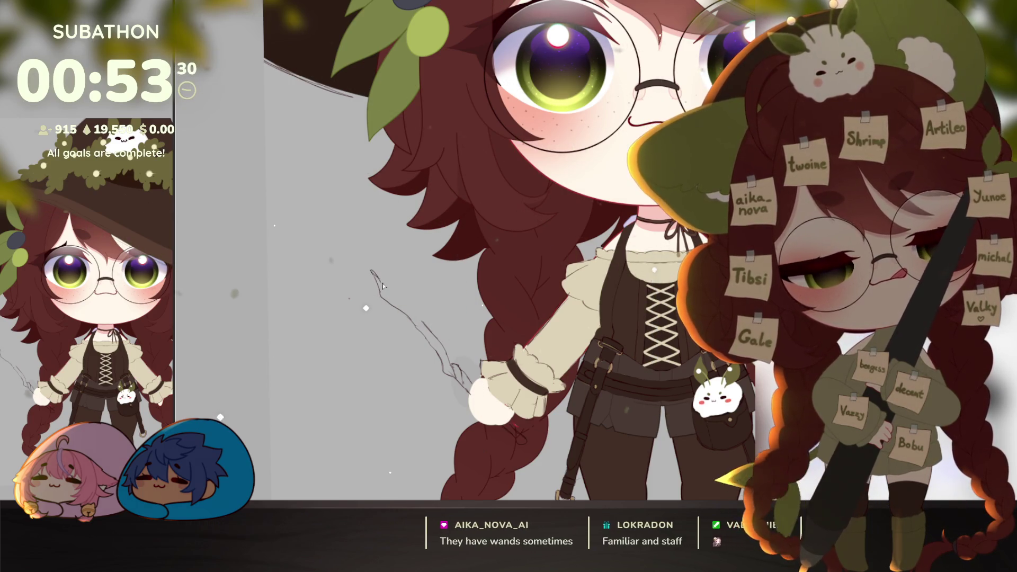
{"action": "left_click_drag", "start_coordinate": [384, 288], "coordinate": [392, 281]}
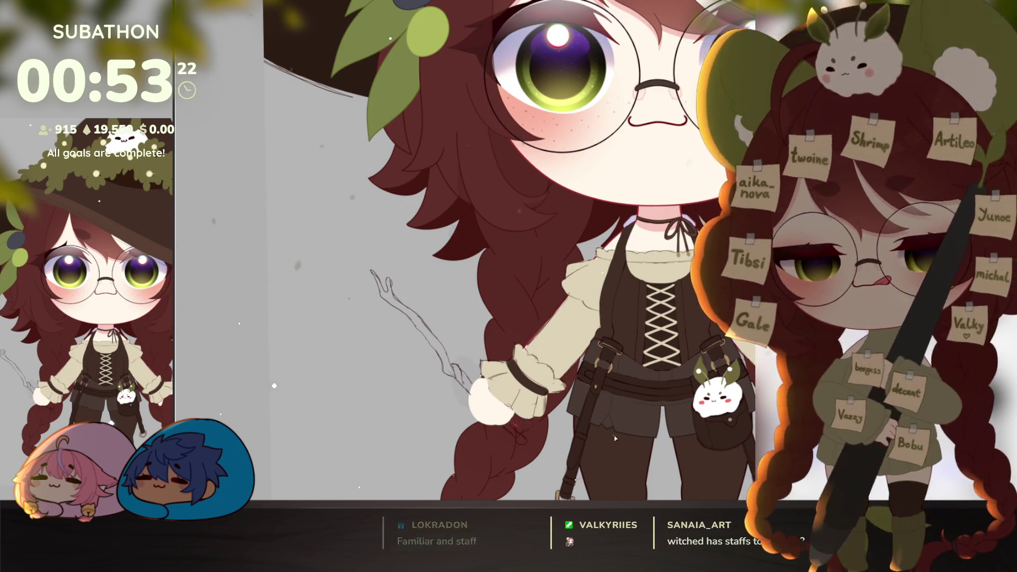
{"action": "scroll", "coordinate": [576, 384], "scroll_direction": "right", "scroll_amount": 5}
{"action": "scroll", "coordinate": [576, 384], "scroll_direction": "down", "scroll_amount": 2}
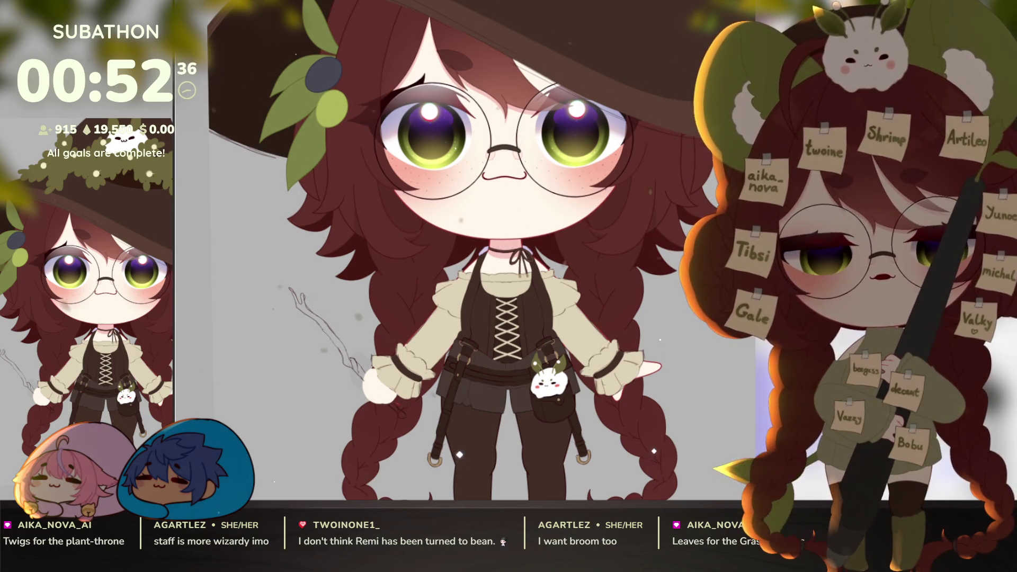
{"action": "scroll", "coordinate": [652, 358], "scroll_direction": "down", "scroll_amount": 3}
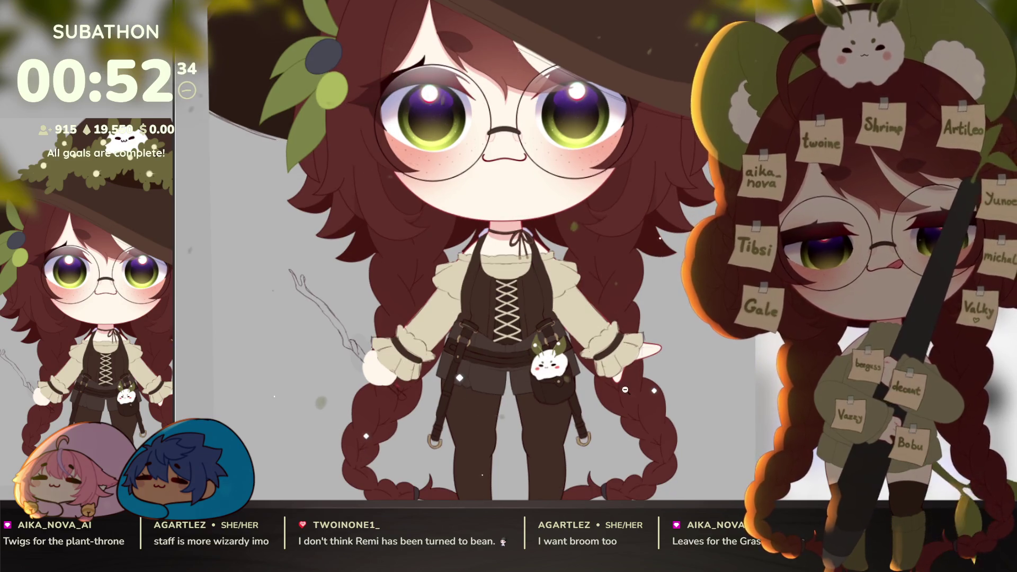
Erase the grey stick sketch beside the hand, restoring and re-removing it with undo/redo.
{"action": "left_click_drag", "start_coordinate": [652, 359], "coordinate": [669, 358]}
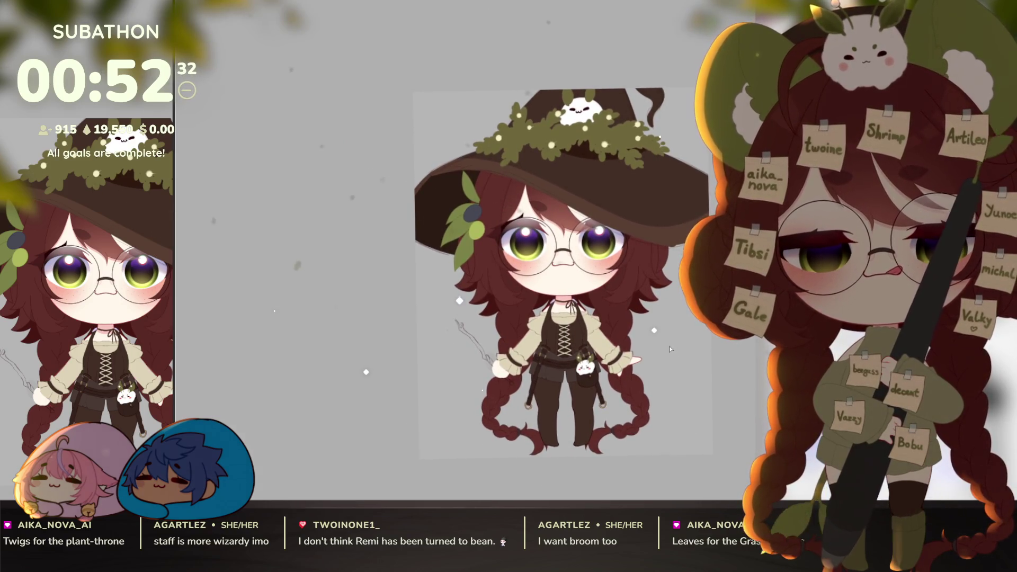
{"action": "scroll", "coordinate": [619, 420], "scroll_direction": "up", "scroll_amount": 3}
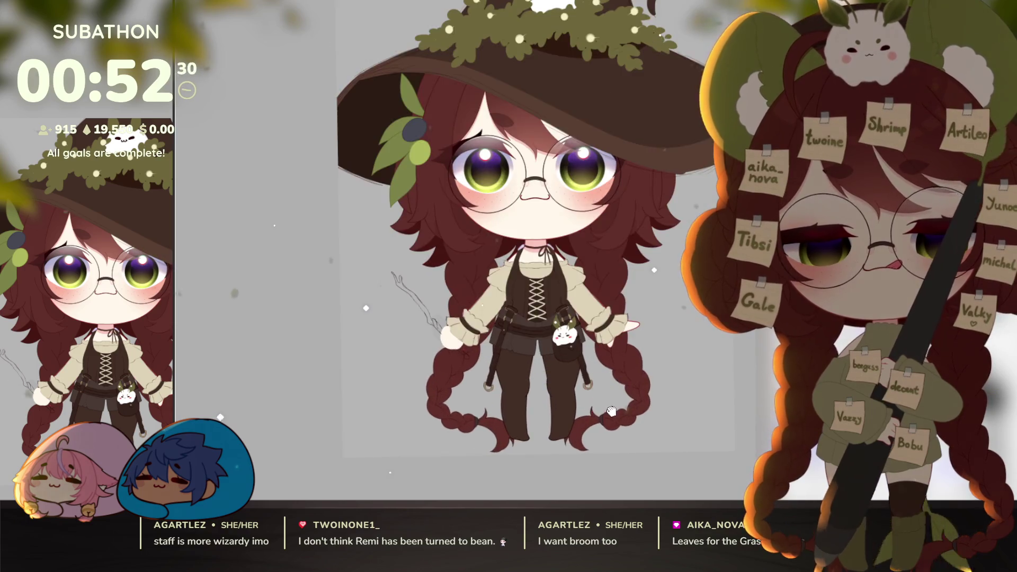
{"action": "left_click_drag", "start_coordinate": [625, 359], "coordinate": [614, 364]}
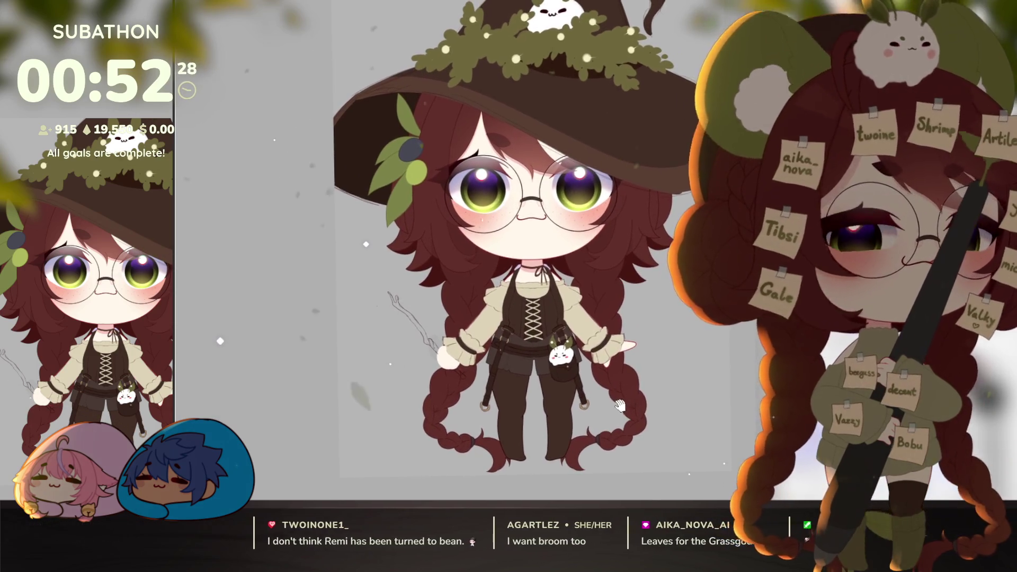
{"action": "scroll", "coordinate": [435, 350], "scroll_direction": "up", "scroll_amount": 2}
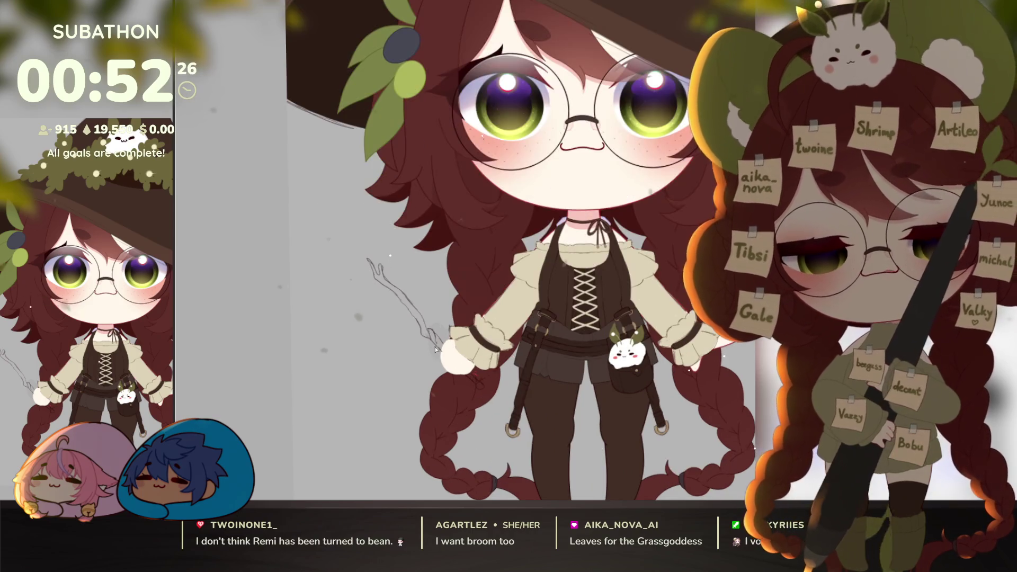
{"action": "mouse_move", "coordinate": [435, 348]}
{"action": "left_mouse_down"}
{"action": "mouse_move", "coordinate": [404, 295]}
{"action": "mouse_move", "coordinate": [415, 329]}
{"action": "mouse_move", "coordinate": [475, 393]}
{"action": "left_mouse_up"}
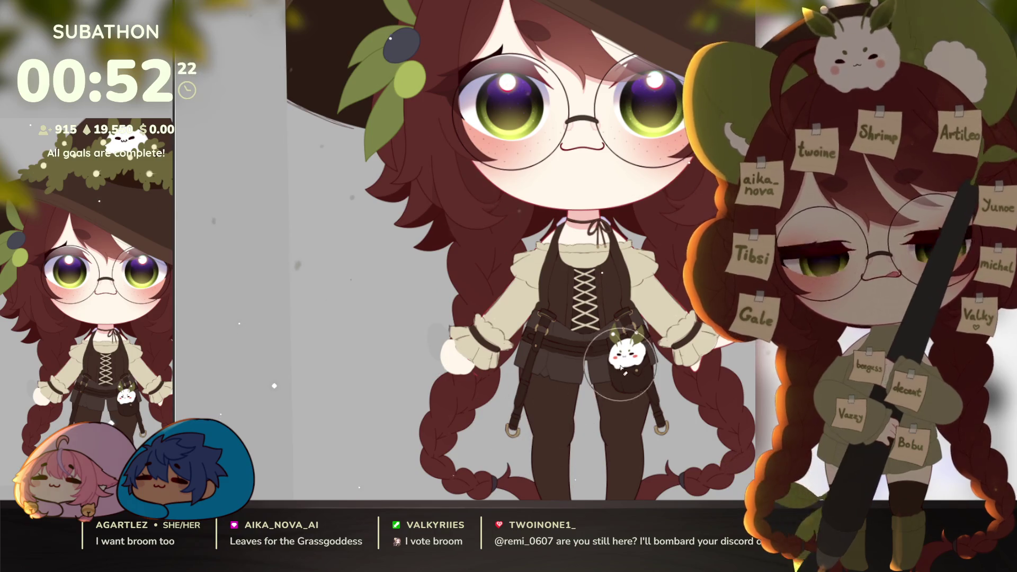
{"action": "key", "text": "ctrl+z"}
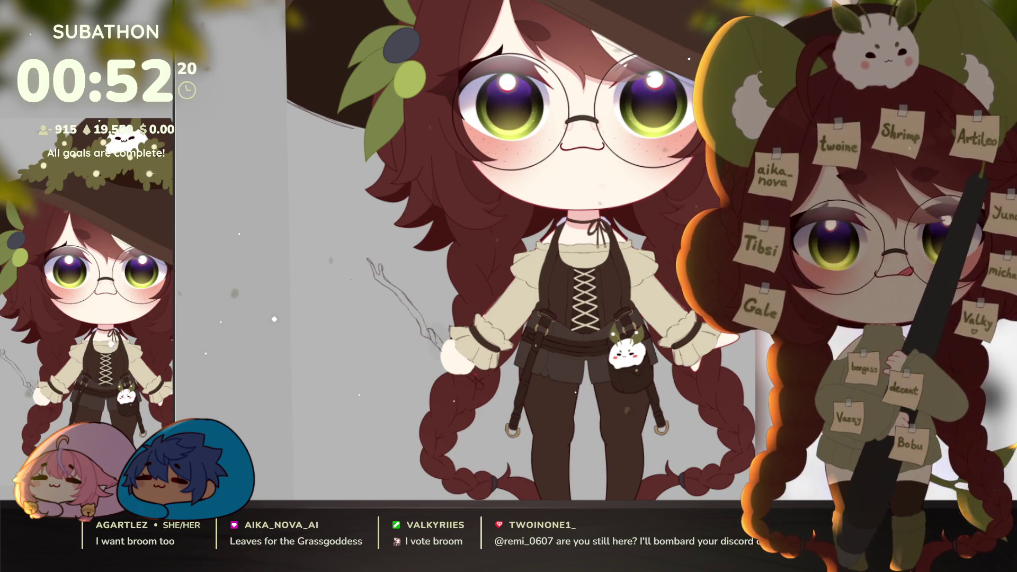
{"action": "key", "text": "ctrl+shift+z"}
{"action": "scroll", "coordinate": [530, 238], "scroll_direction": "down", "scroll_amount": 3}
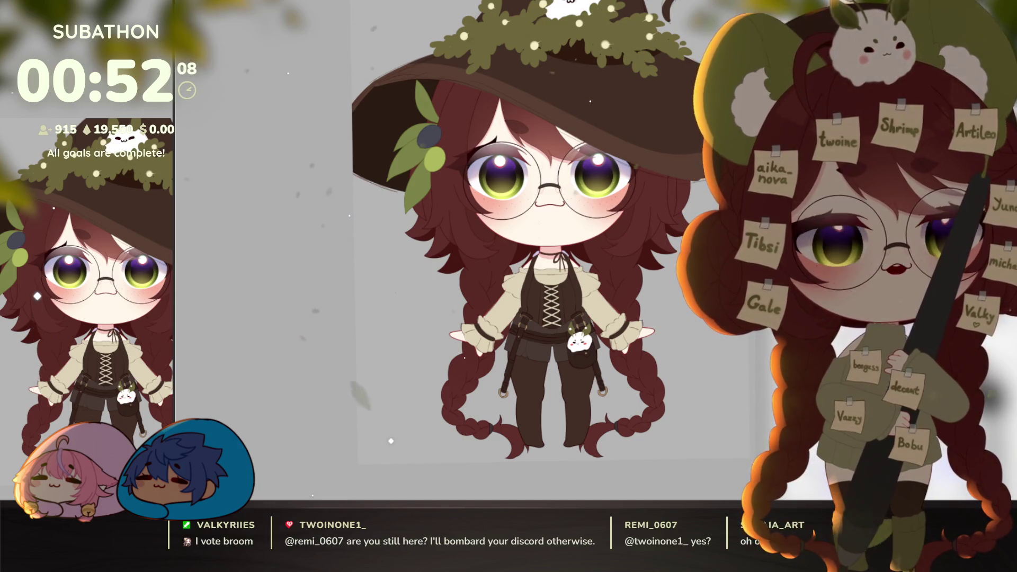
{"action": "scroll", "coordinate": [530, 238], "scroll_direction": "down", "scroll_amount": 1}
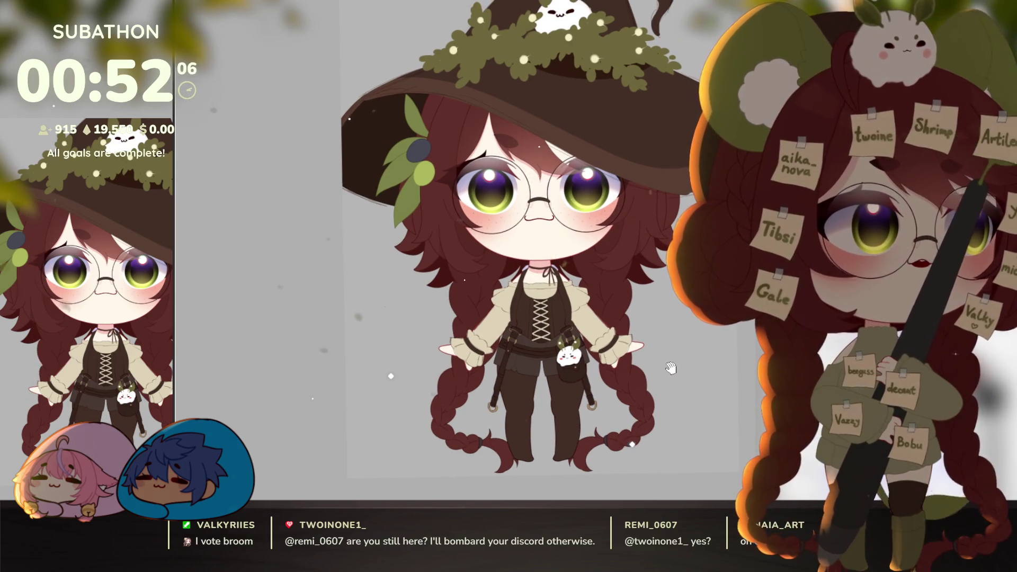
{"action": "scroll", "coordinate": [681, 377], "scroll_direction": "up", "scroll_amount": 1}
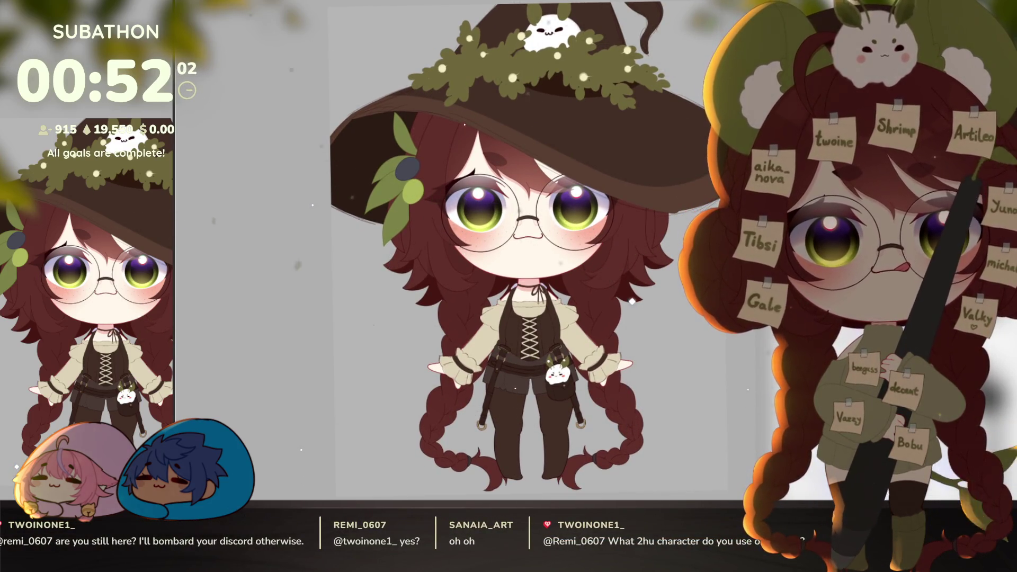
{"action": "left_click_drag", "start_coordinate": [671, 426], "coordinate": [652, 404]}
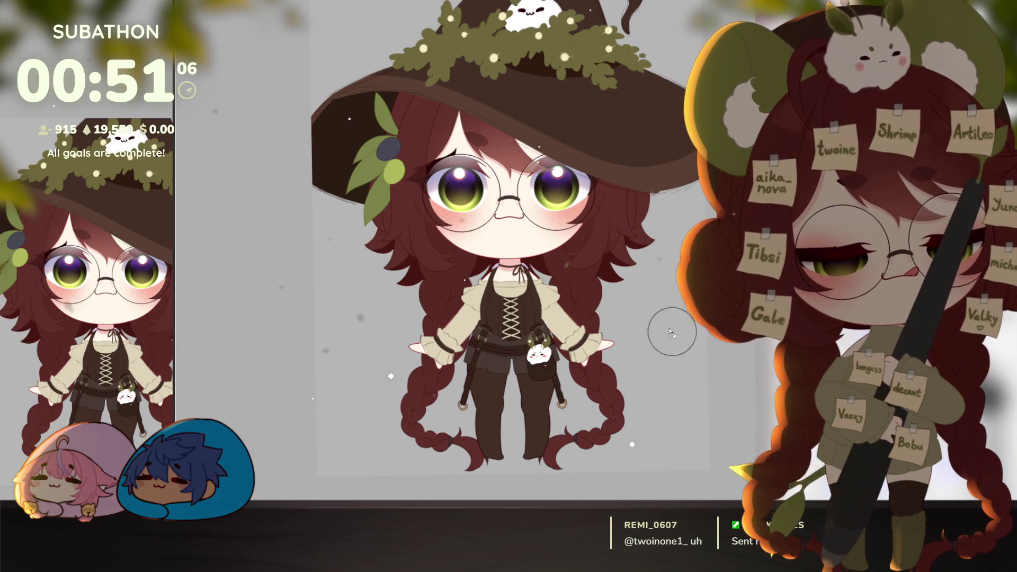
{"action": "scroll", "coordinate": [608, 338], "scroll_direction": "up", "scroll_amount": 3}
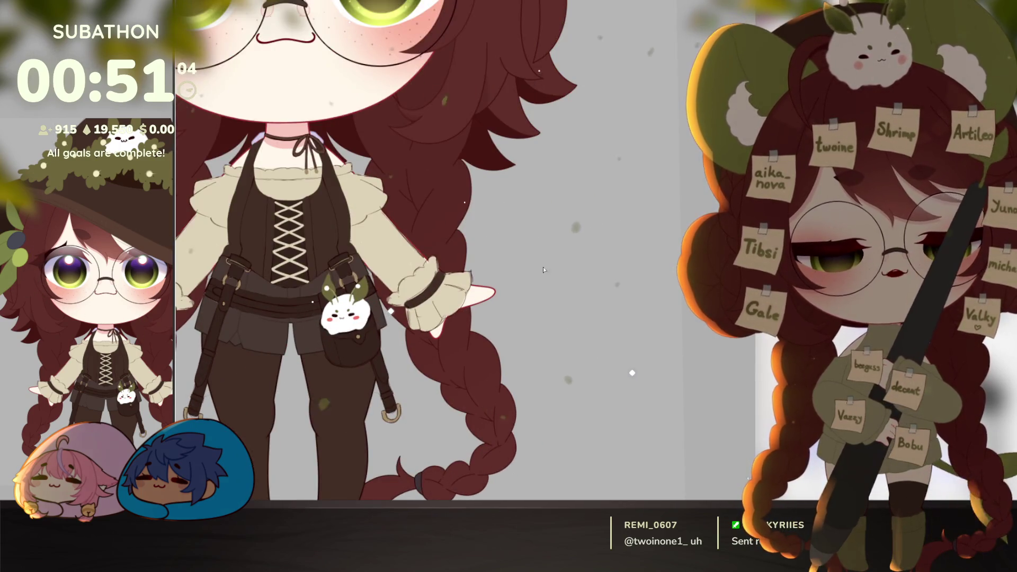
Sketch a forked stick beside the witch with a rounded broom-head outline, then select the head.
{"action": "mouse_move", "coordinate": [559, 292]}
{"action": "left_mouse_down"}
{"action": "mouse_move", "coordinate": [561, 345]}
{"action": "mouse_move", "coordinate": [578, 380]}
{"action": "left_mouse_up"}
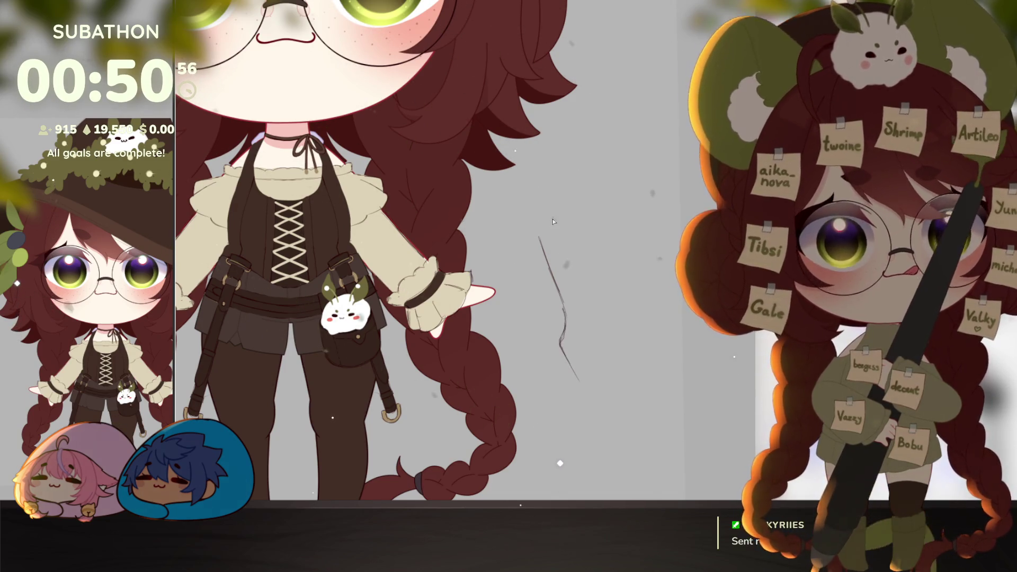
{"action": "mouse_move", "coordinate": [539, 233]}
{"action": "left_mouse_down"}
{"action": "mouse_move", "coordinate": [558, 229]}
{"action": "mouse_move", "coordinate": [561, 265]}
{"action": "left_mouse_up"}
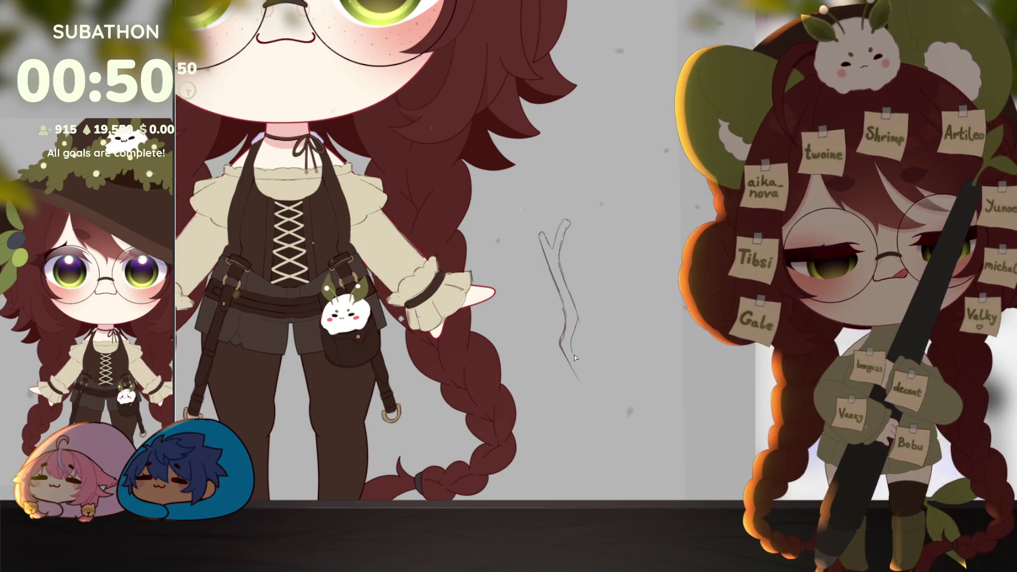
{"action": "left_click_drag", "start_coordinate": [585, 374], "coordinate": [576, 340]}
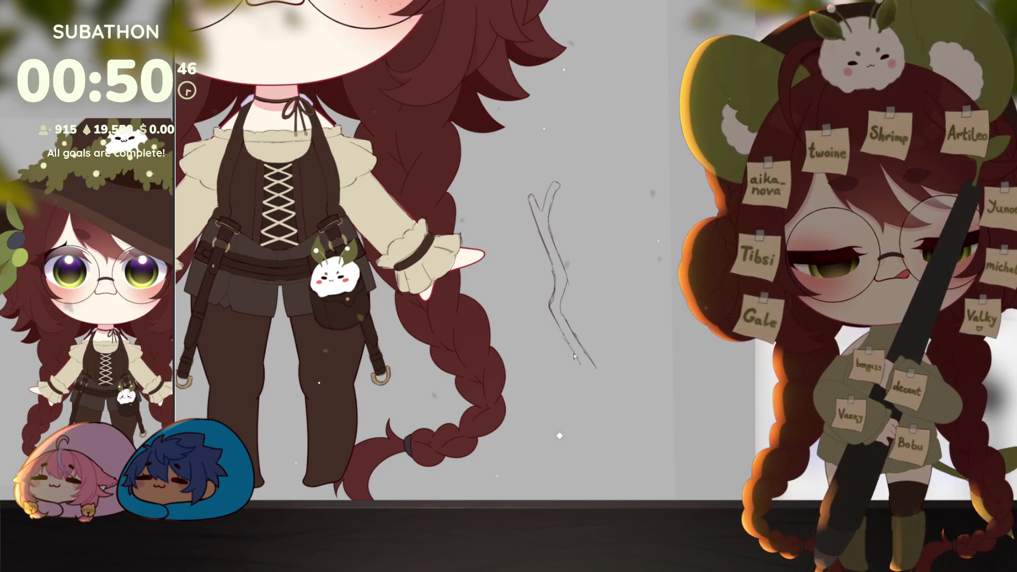
{"action": "left_click_drag", "start_coordinate": [590, 368], "coordinate": [578, 361]}
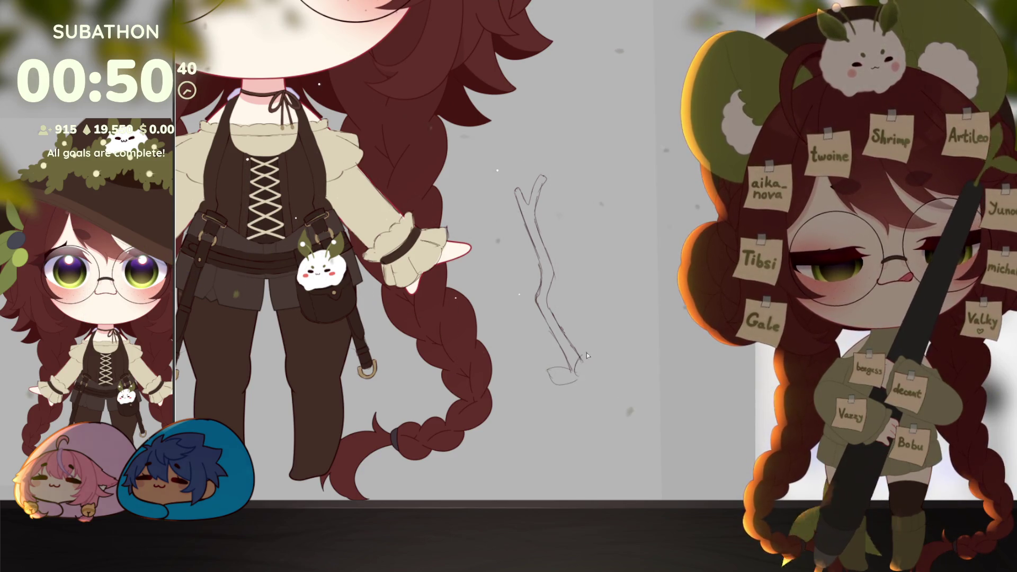
{"action": "scroll", "coordinate": [570, 372], "scroll_direction": "down", "scroll_amount": 2}
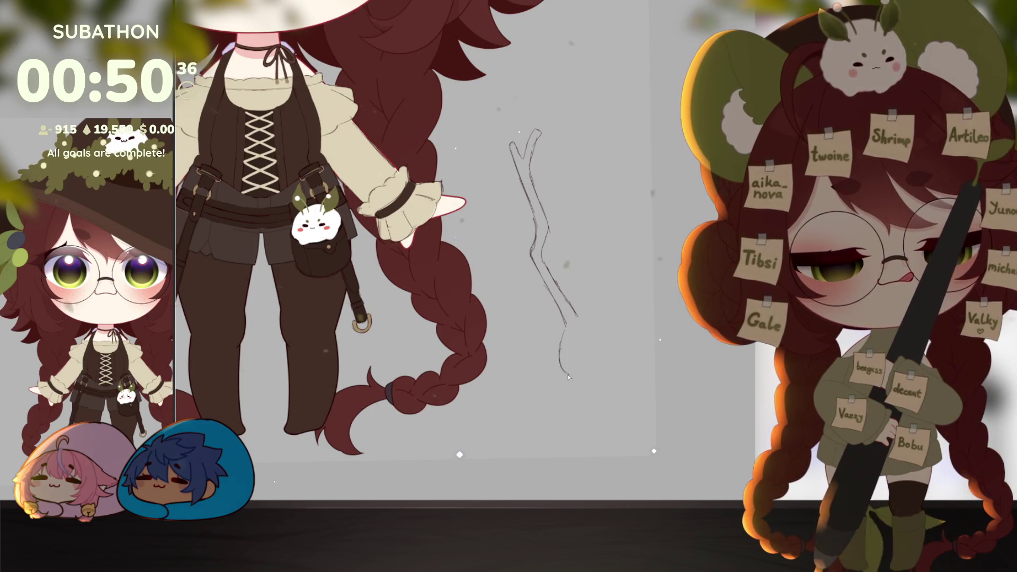
{"action": "left_click_drag", "start_coordinate": [567, 377], "coordinate": [592, 405]}
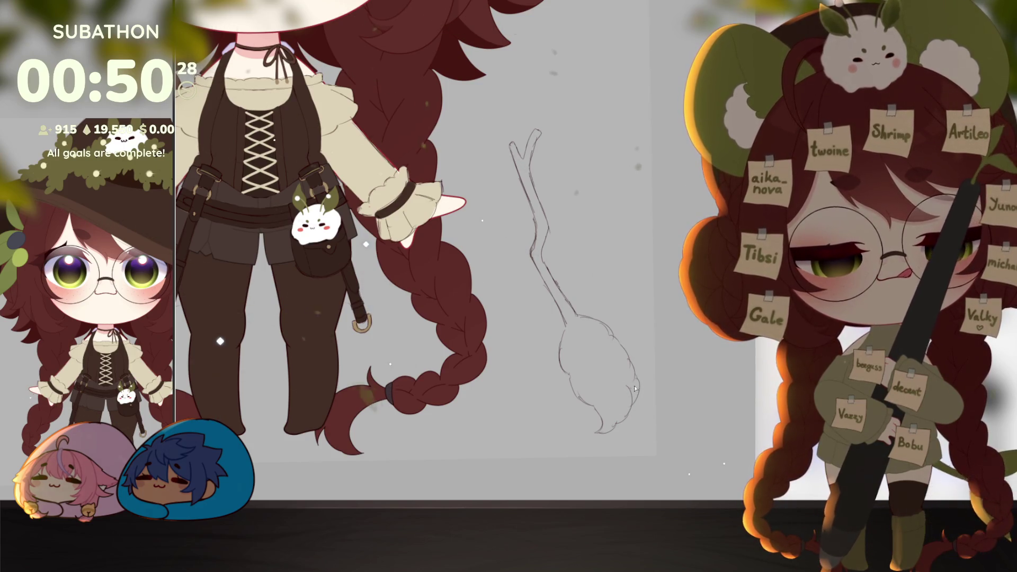
{"action": "left_click_drag", "start_coordinate": [606, 300], "coordinate": [655, 313]}
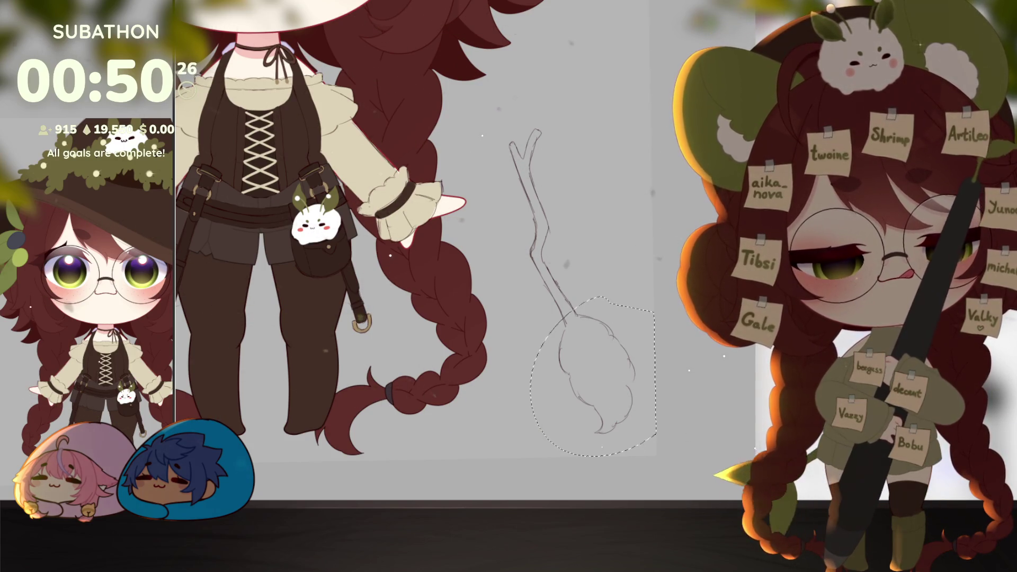
Scale the selected broom-head sketch down with Ctrl+T and commit it.
{"action": "key", "text": "ctrl+t"}
{"action": "mouse_move", "coordinate": [641, 431]}
{"action": "left_mouse_down"}
{"action": "mouse_move", "coordinate": [609, 386]}
{"action": "mouse_move", "coordinate": [611, 311]}
{"action": "left_mouse_up"}
{"action": "key", "text": "Return"}
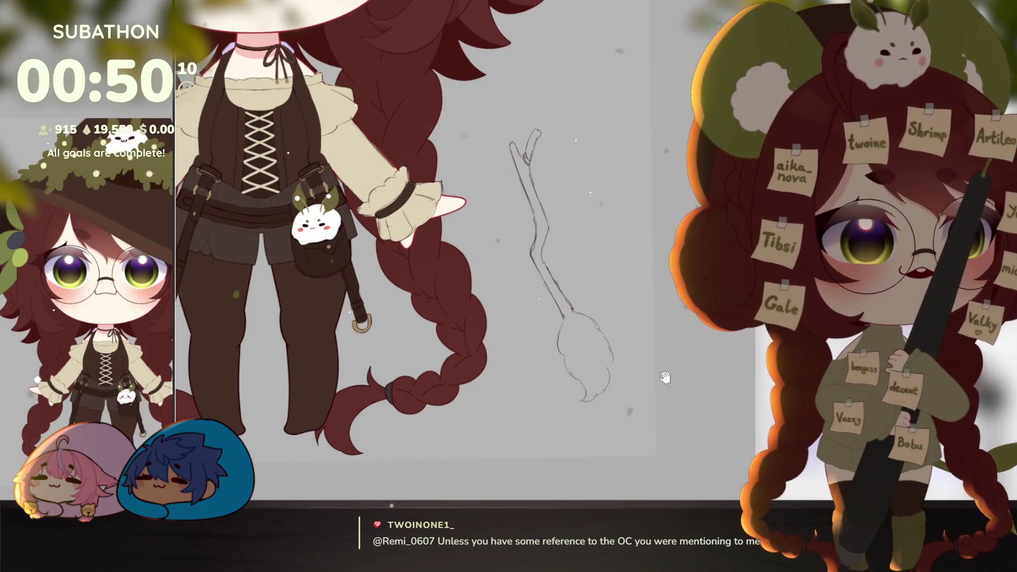
Paint the stick's forked top dark brown down toward the broom head.
{"action": "left_click_drag", "start_coordinate": [605, 425], "coordinate": [608, 438]}
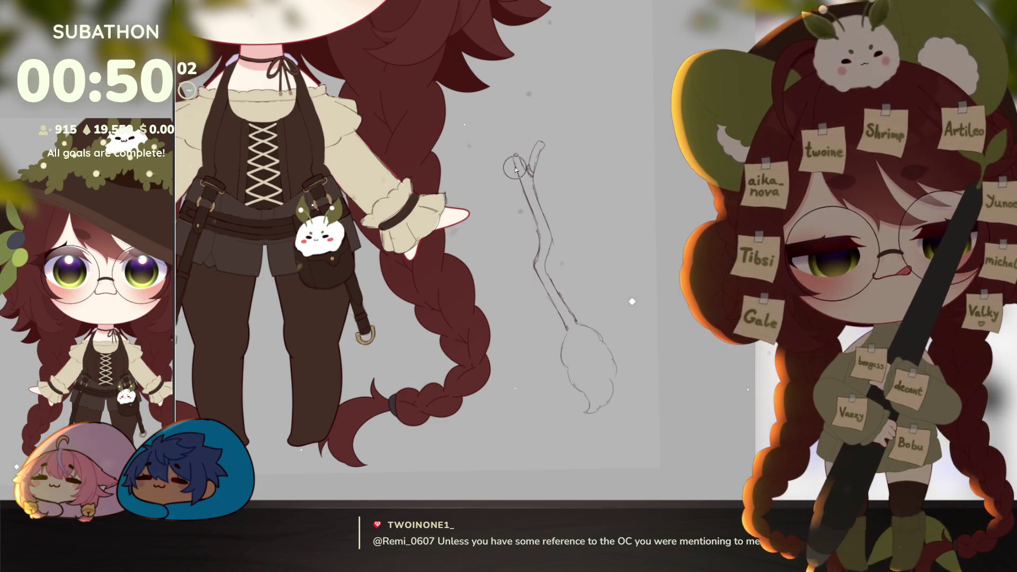
{"action": "mouse_move", "coordinate": [518, 162]}
{"action": "left_mouse_down"}
{"action": "mouse_move", "coordinate": [527, 207]}
{"action": "mouse_move", "coordinate": [538, 146]}
{"action": "left_mouse_up"}
{"action": "mouse_move", "coordinate": [530, 190]}
{"action": "left_mouse_down"}
{"action": "mouse_move", "coordinate": [542, 260]}
{"action": "mouse_move", "coordinate": [575, 336]}
{"action": "left_mouse_up"}
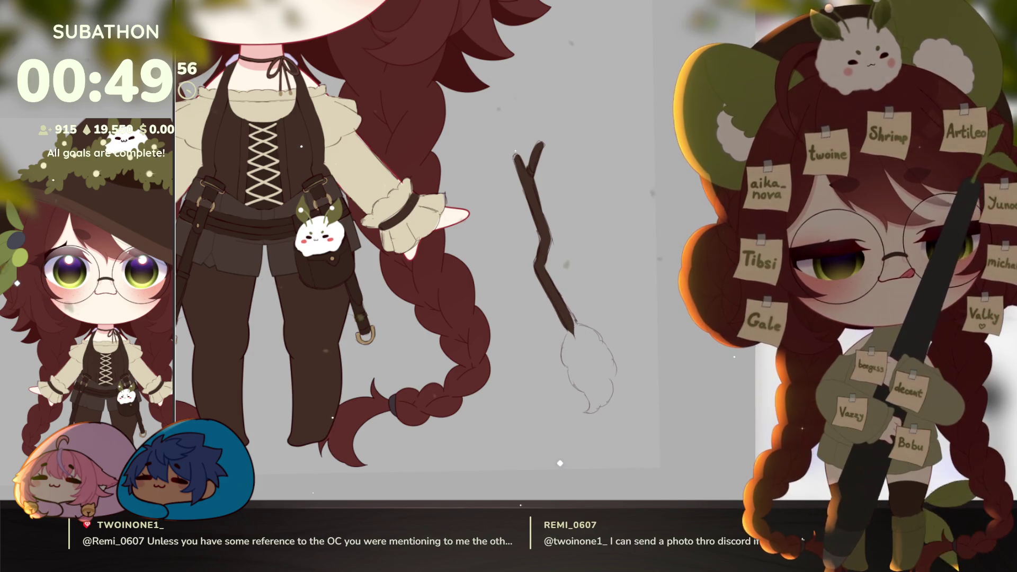
Fill the broom tip and lower bristles with brightened olive green up to the stick.
{"action": "mouse_move", "coordinate": [566, 331]}
{"action": "left_mouse_down"}
{"action": "mouse_move", "coordinate": [593, 394]}
{"action": "mouse_move", "coordinate": [577, 347]}
{"action": "left_mouse_up"}
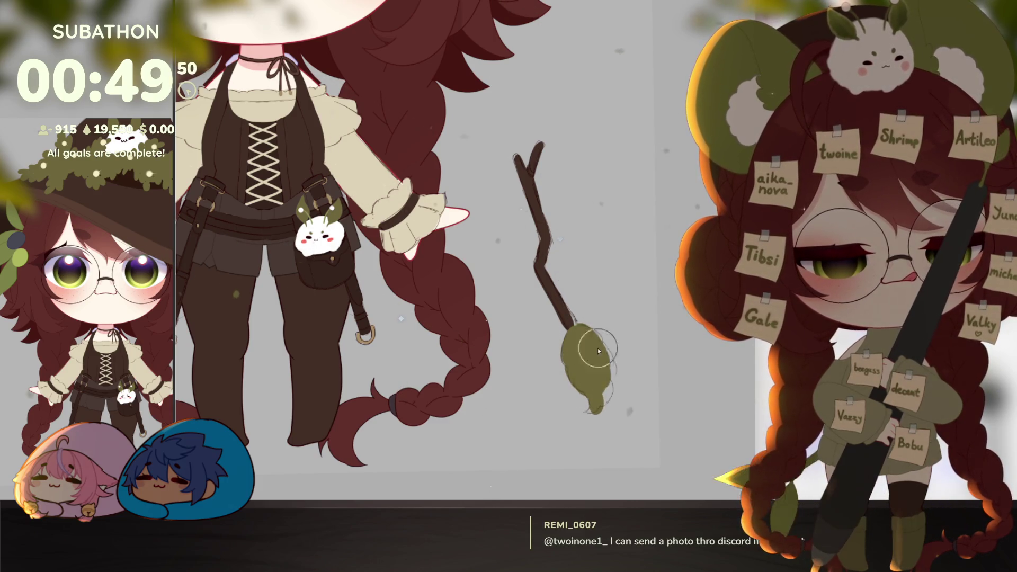
{"action": "mouse_move", "coordinate": [600, 373]}
{"action": "left_mouse_down"}
{"action": "mouse_move", "coordinate": [597, 404]}
{"action": "mouse_move", "coordinate": [594, 330]}
{"action": "left_mouse_up"}
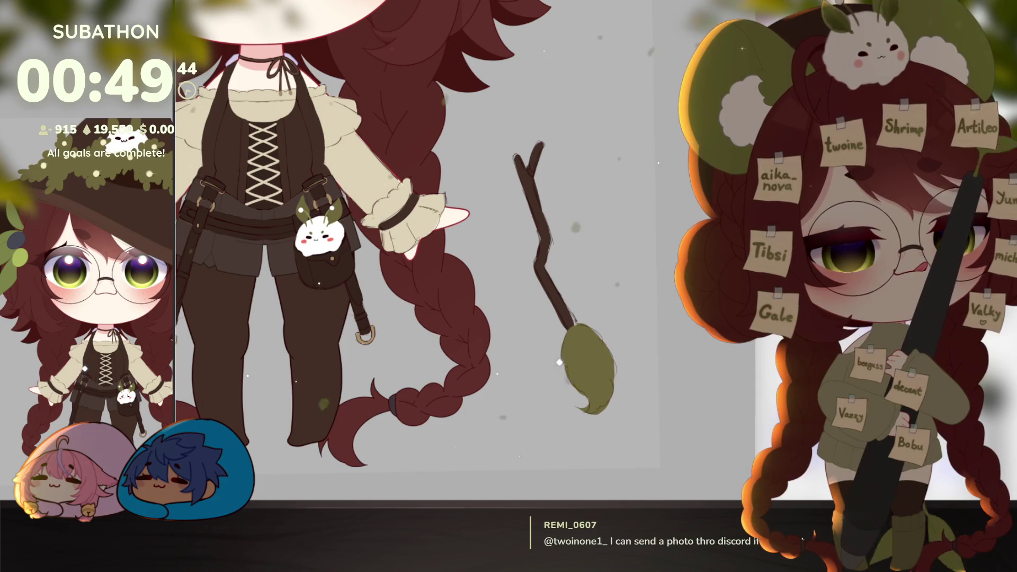
{"action": "left_click", "coordinate": [560, 345]}
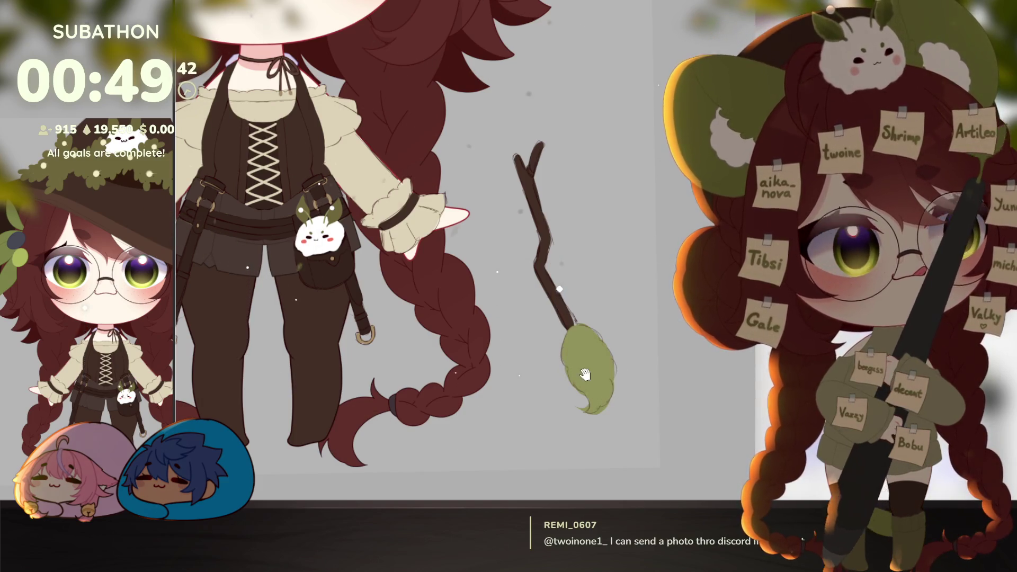
{"action": "left_click_drag", "start_coordinate": [590, 369], "coordinate": [592, 375]}
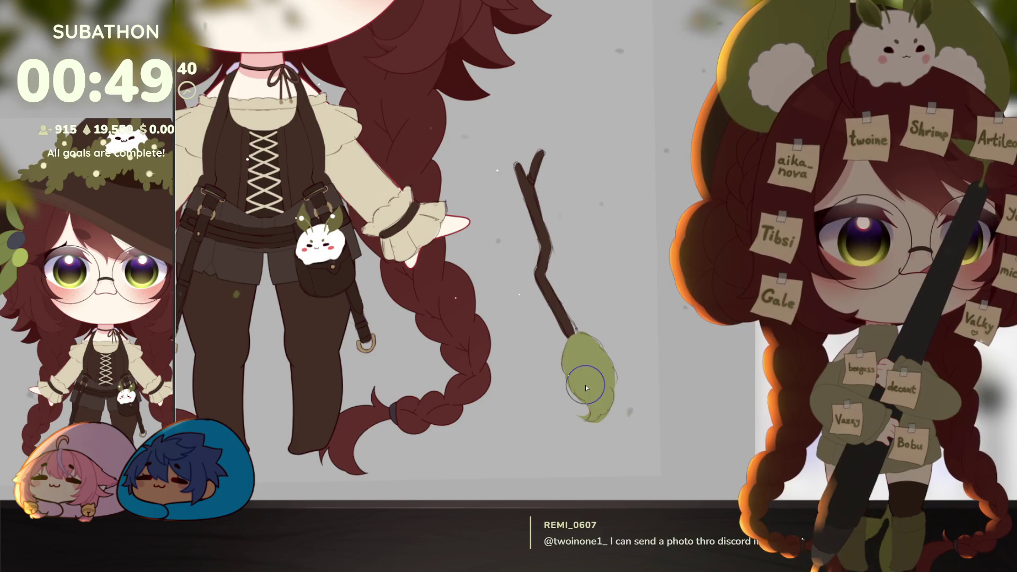
{"action": "mouse_move", "coordinate": [576, 343]}
{"action": "left_mouse_down"}
{"action": "mouse_move", "coordinate": [554, 326]}
{"action": "mouse_move", "coordinate": [591, 326]}
{"action": "mouse_move", "coordinate": [551, 353]}
{"action": "mouse_move", "coordinate": [577, 339]}
{"action": "left_mouse_up"}
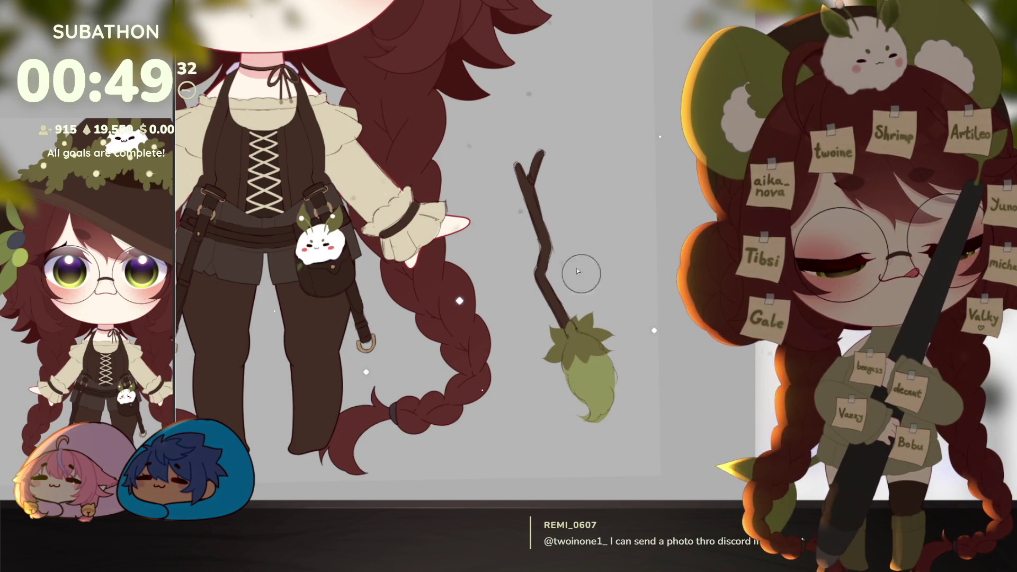
Brush small spiky olive leaves at the stick's forked top, then zoom out to the whole witch.
{"action": "mouse_move", "coordinate": [516, 183]}
{"action": "left_mouse_down"}
{"action": "mouse_move", "coordinate": [495, 174]}
{"action": "mouse_move", "coordinate": [515, 186]}
{"action": "mouse_move", "coordinate": [521, 220]}
{"action": "left_mouse_up"}
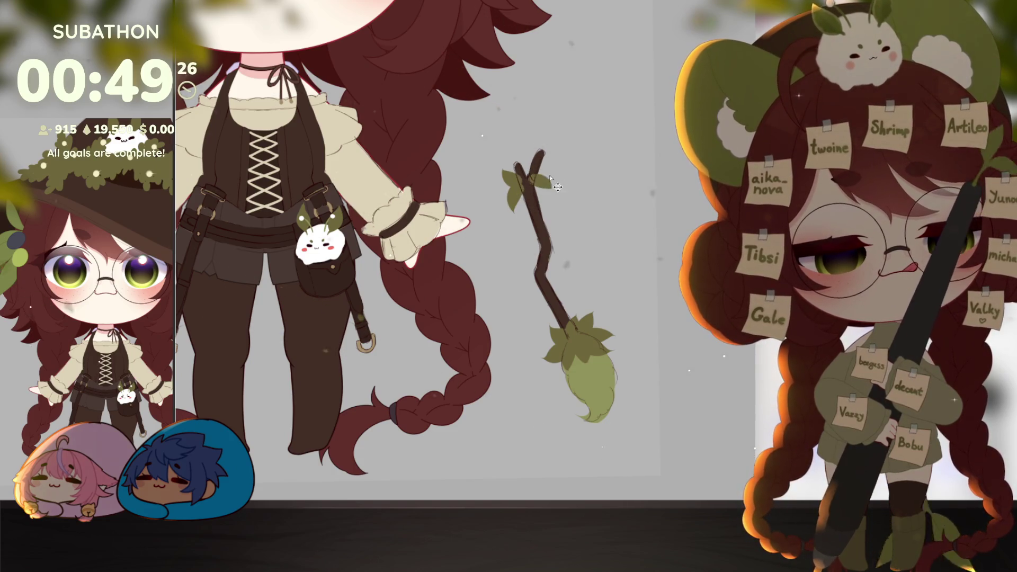
{"action": "left_click_drag", "start_coordinate": [553, 172], "coordinate": [536, 192]}
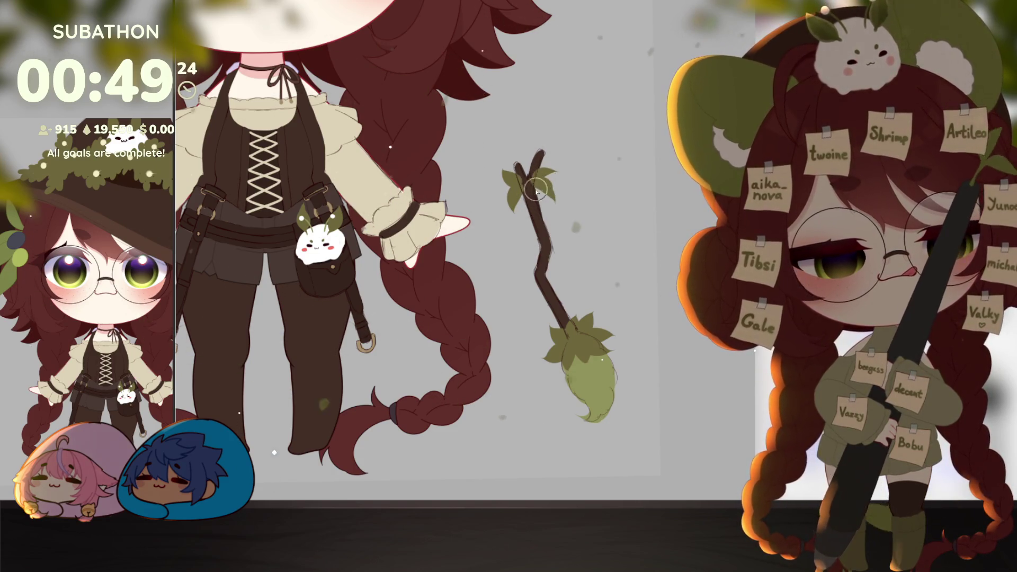
{"action": "key", "text": "bracketright"}
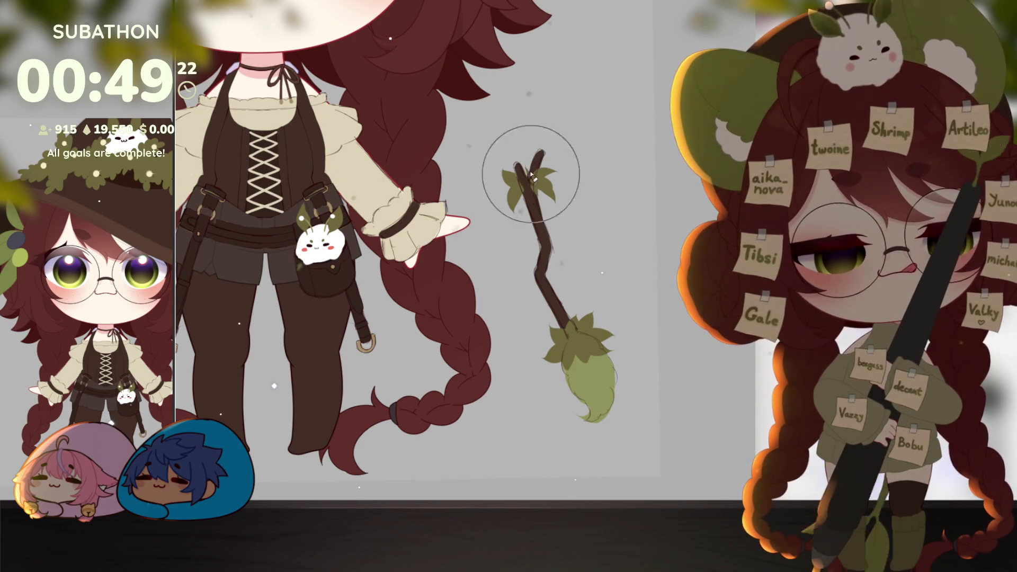
{"action": "key", "text": "bracketleft"}
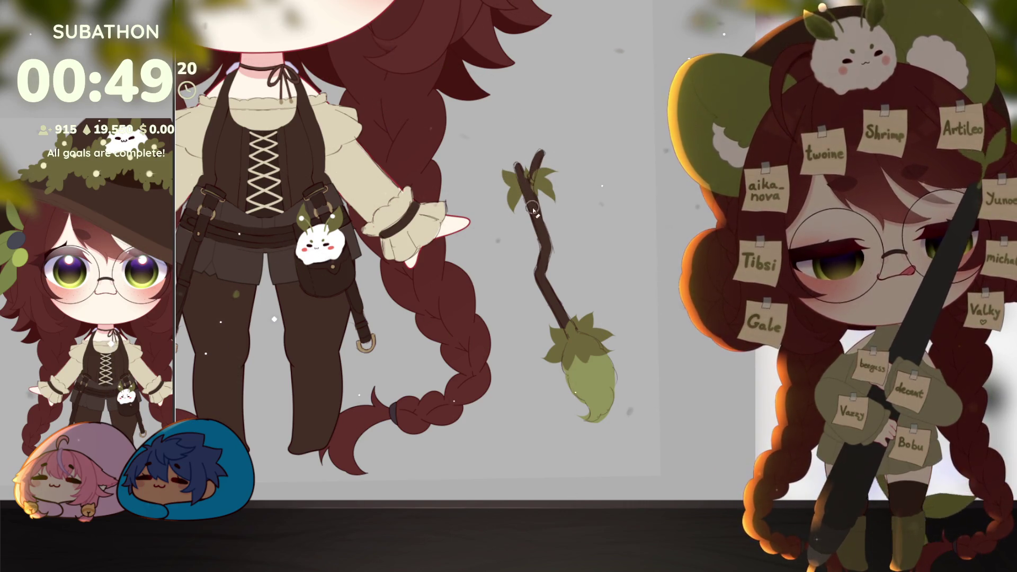
{"action": "key", "text": "bracketright"}
{"action": "left_click_drag", "start_coordinate": [626, 372], "coordinate": [623, 395]}
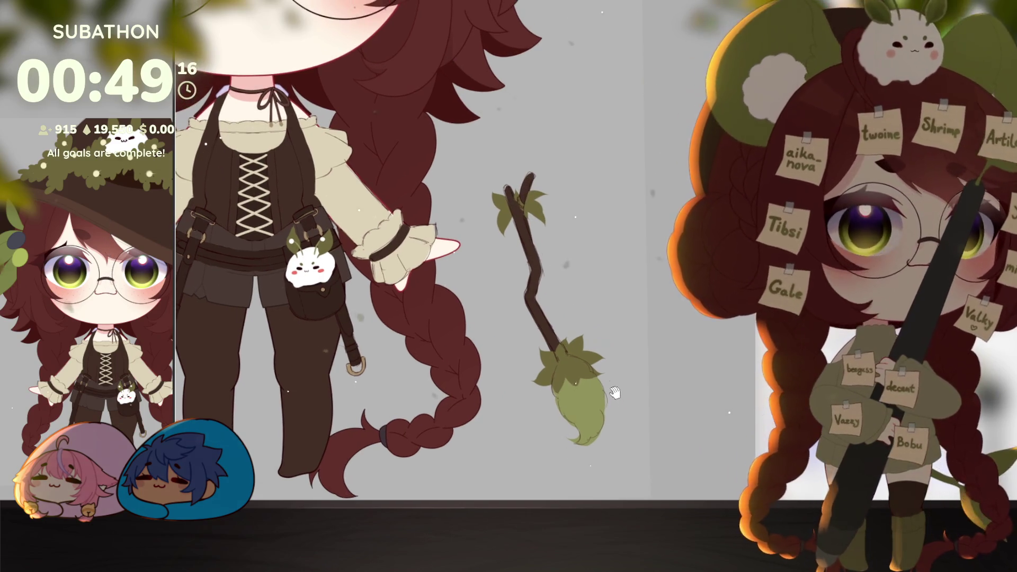
{"action": "key", "text": "ctrl+0"}
{"action": "scroll", "coordinate": [621, 427], "scroll_direction": "up", "scroll_amount": 2}
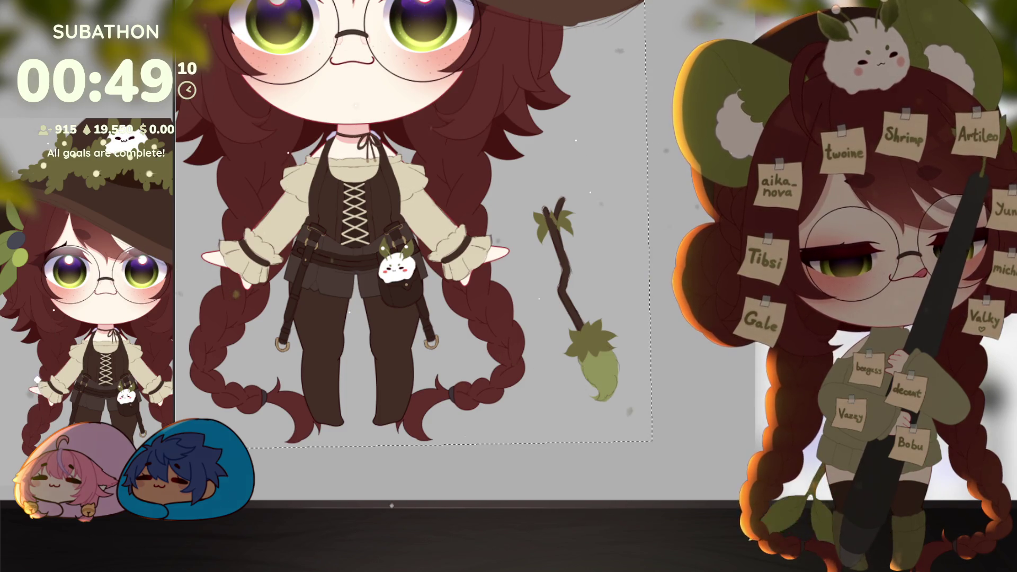
Review the witch and broom up close and straighten the tilted canvas view.
{"action": "scroll", "coordinate": [631, 361], "scroll_direction": "down", "scroll_amount": 3}
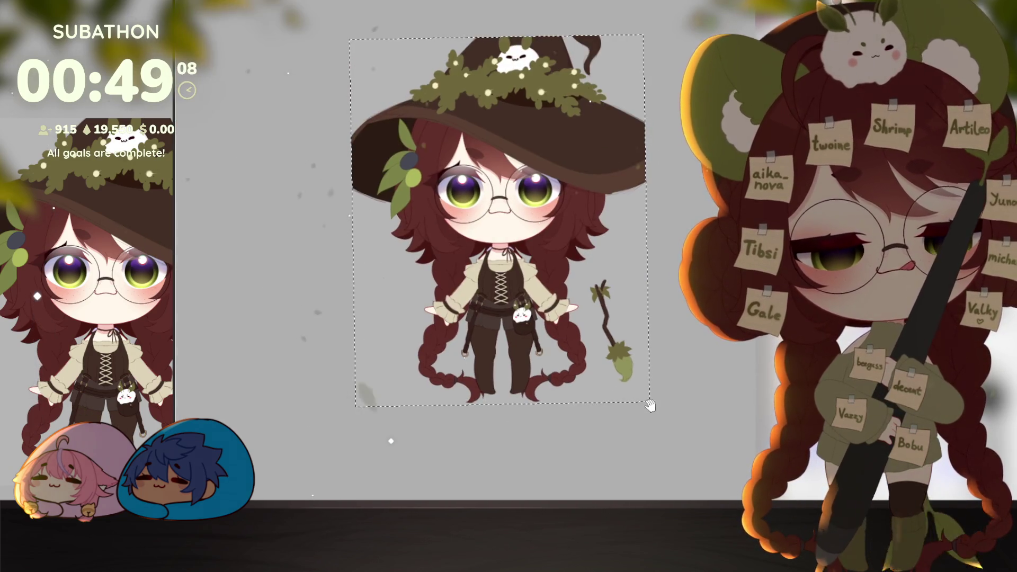
{"action": "scroll", "coordinate": [631, 361], "scroll_direction": "up", "scroll_amount": 3}
{"action": "scroll", "coordinate": [630, 361], "scroll_direction": "down", "scroll_amount": 1}
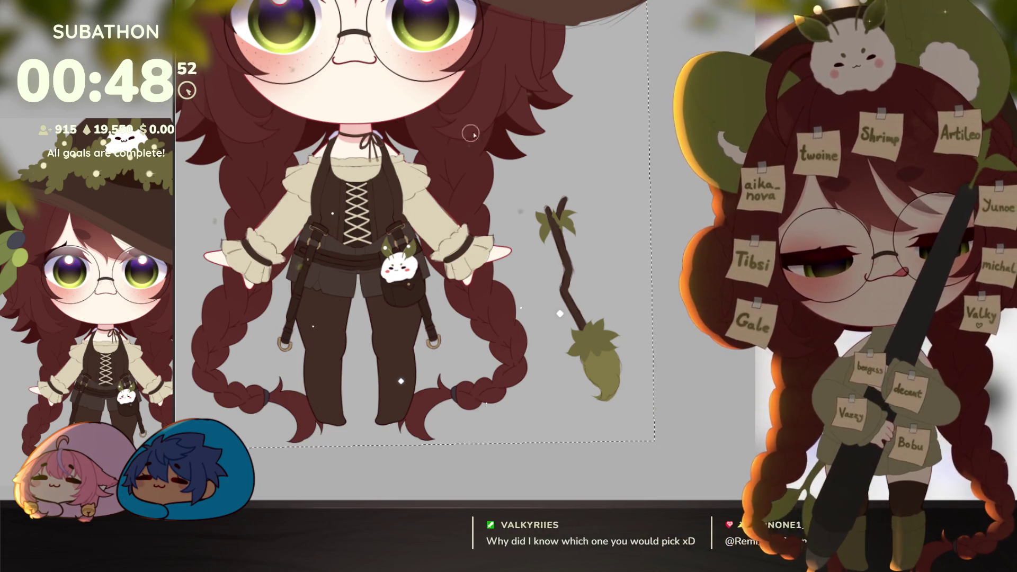
{"action": "left_click_drag", "start_coordinate": [457, 143], "coordinate": [487, 292]}
{"action": "left_click_drag", "start_coordinate": [641, 401], "coordinate": [633, 329]}
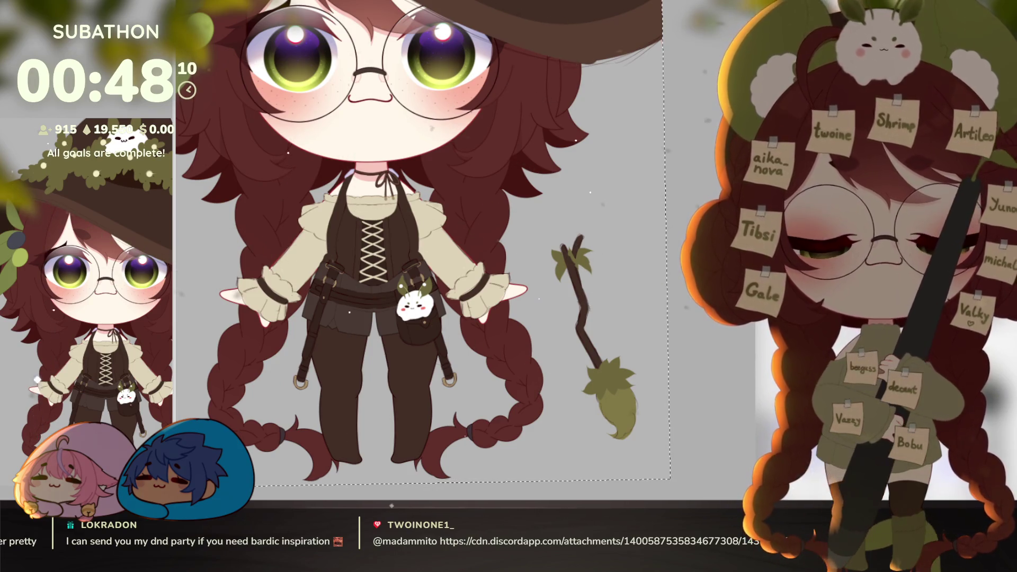
{"action": "key", "text": "Escape"}
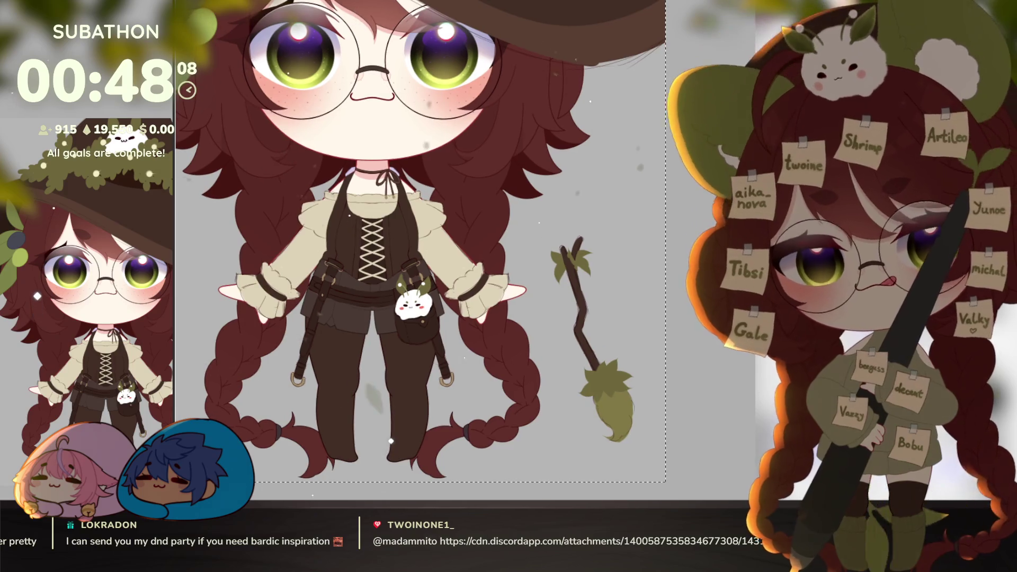
{"action": "scroll", "coordinate": [716, 330], "scroll_direction": "down", "scroll_amount": 5}
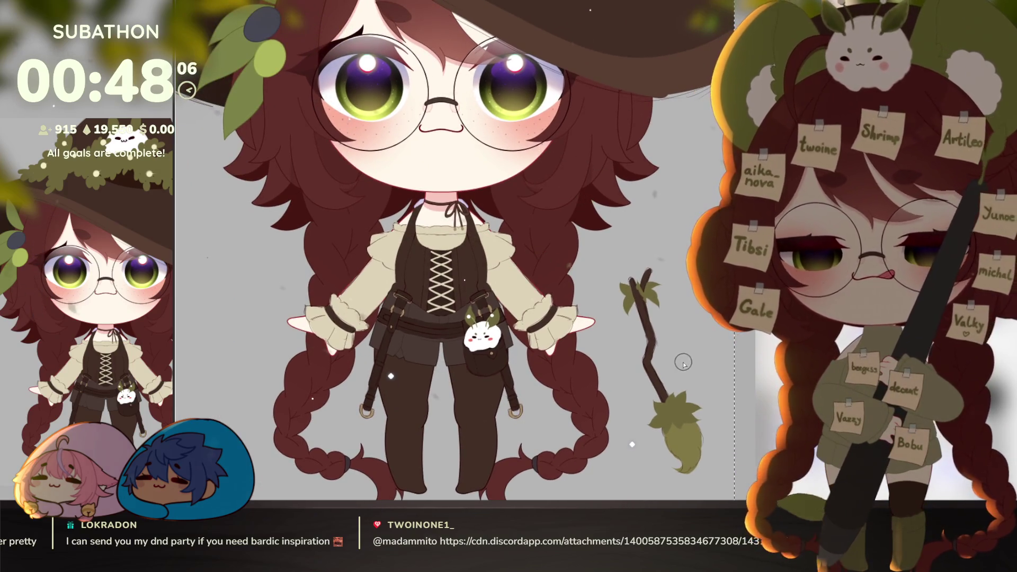
{"action": "scroll", "coordinate": [685, 375], "scroll_direction": "up", "scroll_amount": 4}
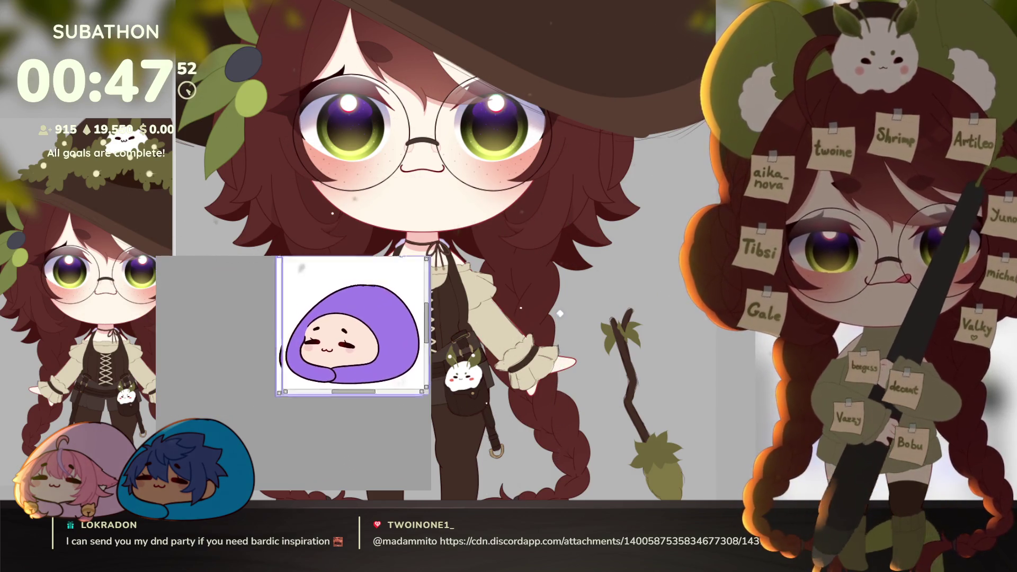
Move the purple blob reference window aside.
{"action": "mouse_move", "coordinate": [405, 327]}
{"action": "left_mouse_down"}
{"action": "mouse_move", "coordinate": [328, 360]}
{"action": "mouse_move", "coordinate": [331, 398]}
{"action": "mouse_move", "coordinate": [397, 394]}
{"action": "left_mouse_up"}
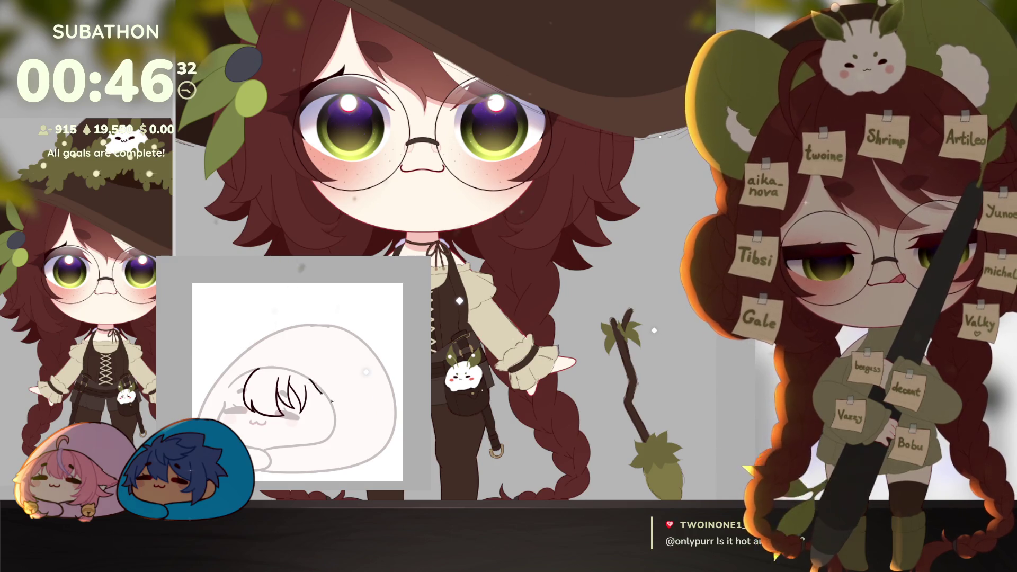
Redraw the blob's hair strands more smoothly and extend a longer strand down-right.
{"action": "left_click_drag", "start_coordinate": [318, 408], "coordinate": [344, 401]}
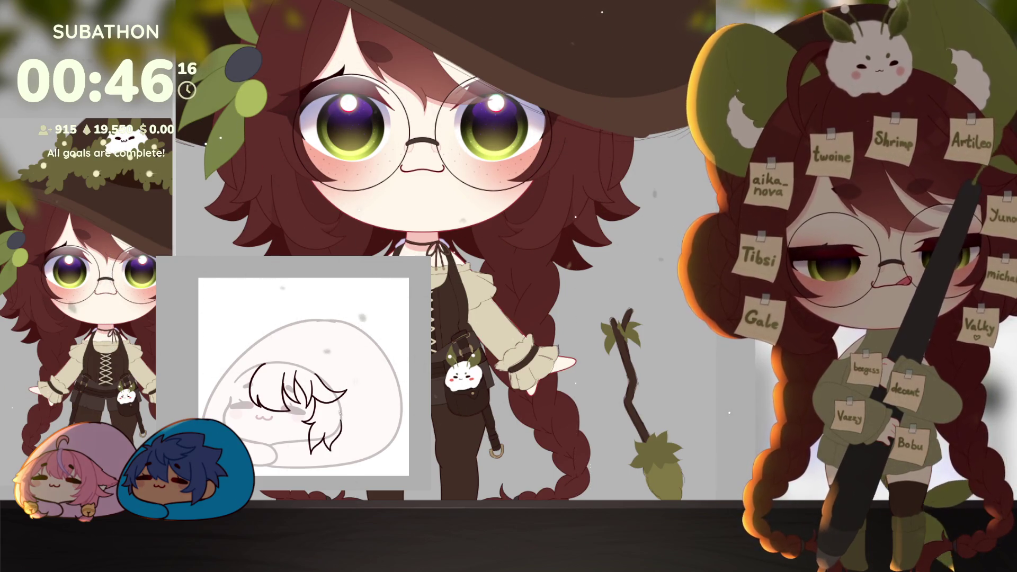
{"action": "left_click_drag", "start_coordinate": [342, 407], "coordinate": [354, 424]}
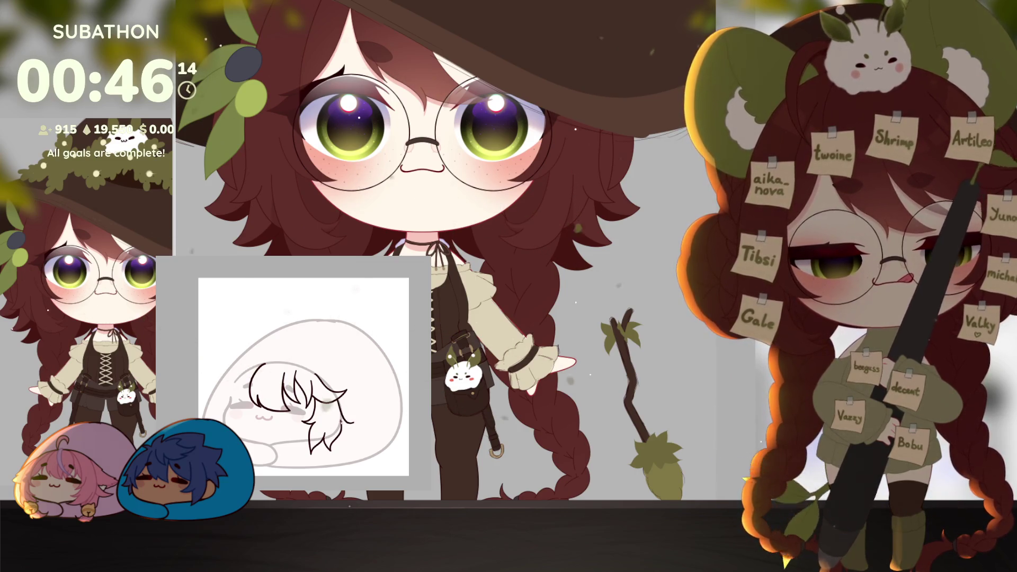
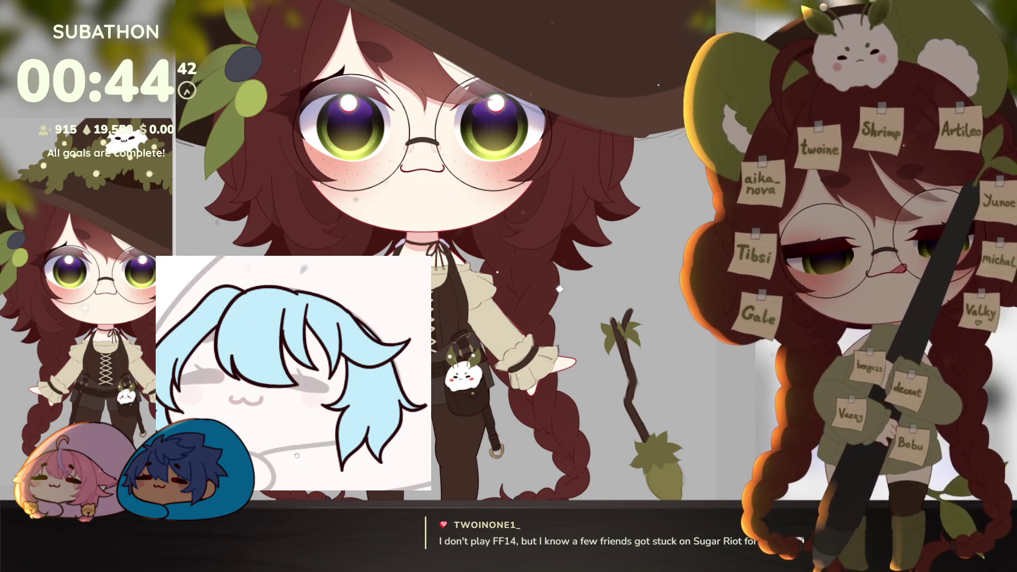
Paint two colour strokes along the edge of the blue hair, starting from its left side.
{"action": "scroll", "coordinate": [295, 458], "scroll_direction": "up", "scroll_amount": 2}
{"action": "scroll", "coordinate": [187, 274], "scroll_direction": "down", "scroll_amount": 2}
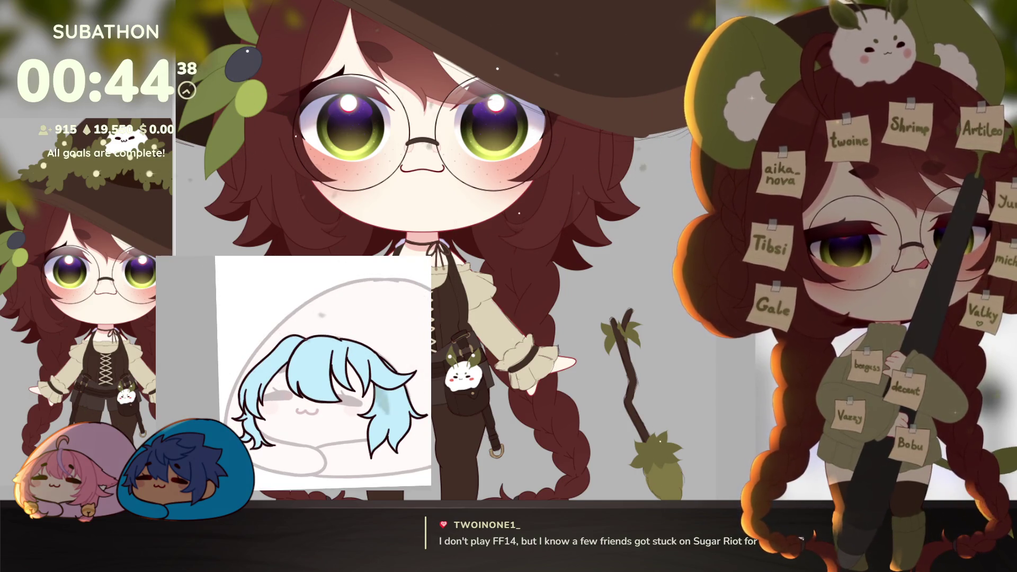
{"action": "left_click_drag", "start_coordinate": [245, 391], "coordinate": [248, 419]}
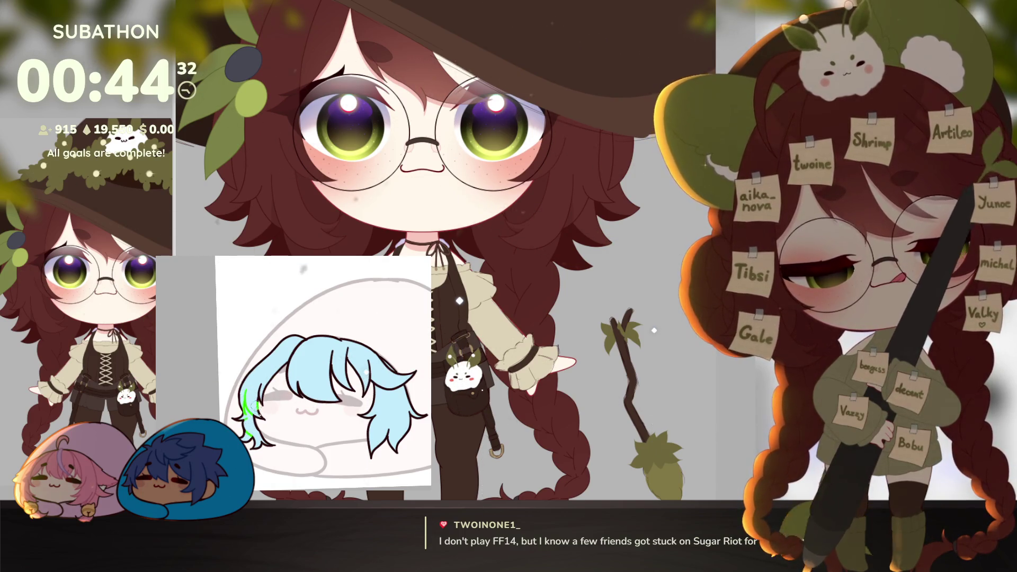
{"action": "mouse_move", "coordinate": [260, 413]}
{"action": "left_mouse_down"}
{"action": "mouse_move", "coordinate": [283, 365]}
{"action": "mouse_move", "coordinate": [317, 397]}
{"action": "mouse_move", "coordinate": [365, 397]}
{"action": "mouse_move", "coordinate": [349, 371]}
{"action": "mouse_move", "coordinate": [369, 426]}
{"action": "left_mouse_up"}
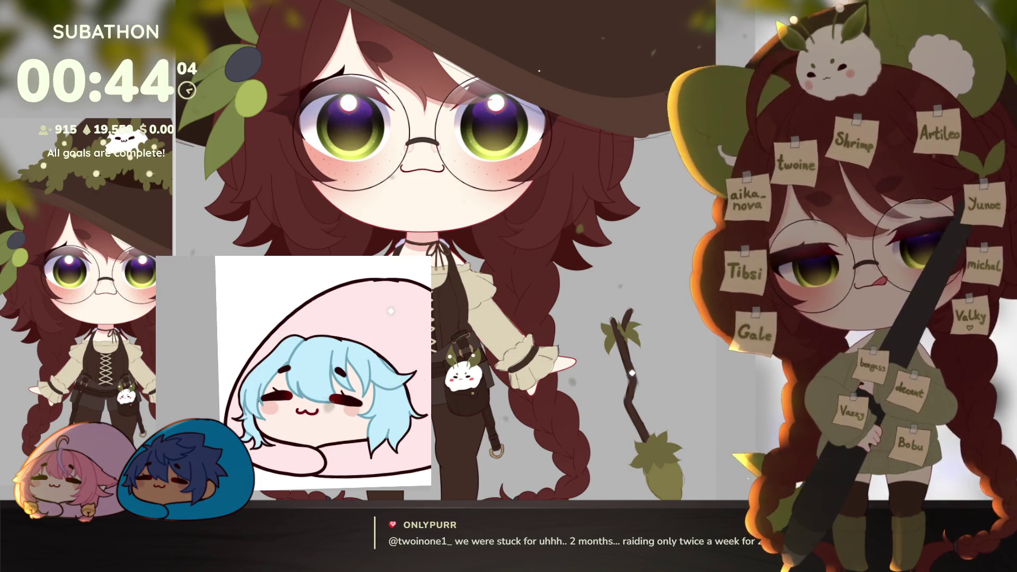
{"action": "key", "text": "ctrl+t"}
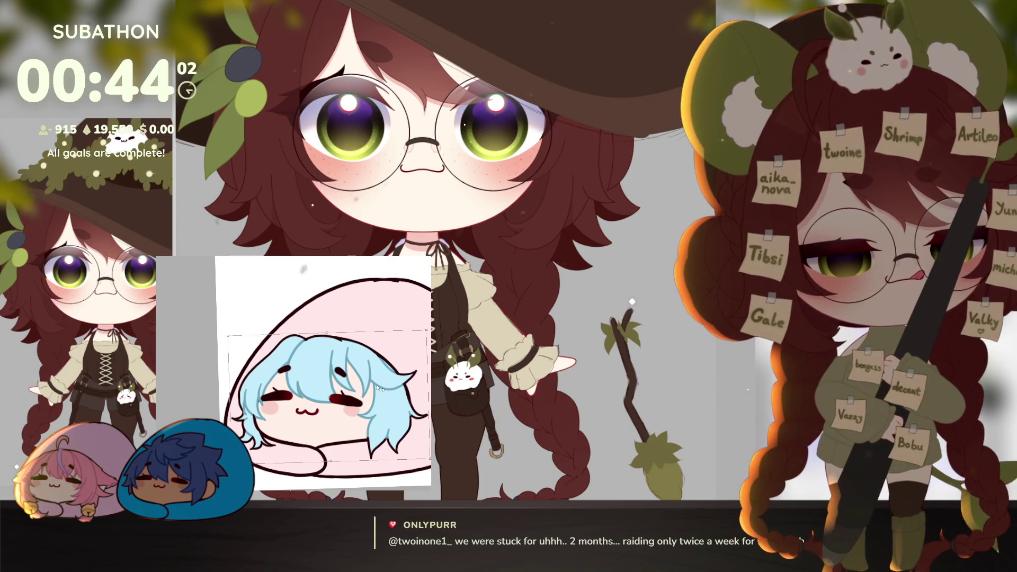
{"action": "key", "text": "Return"}
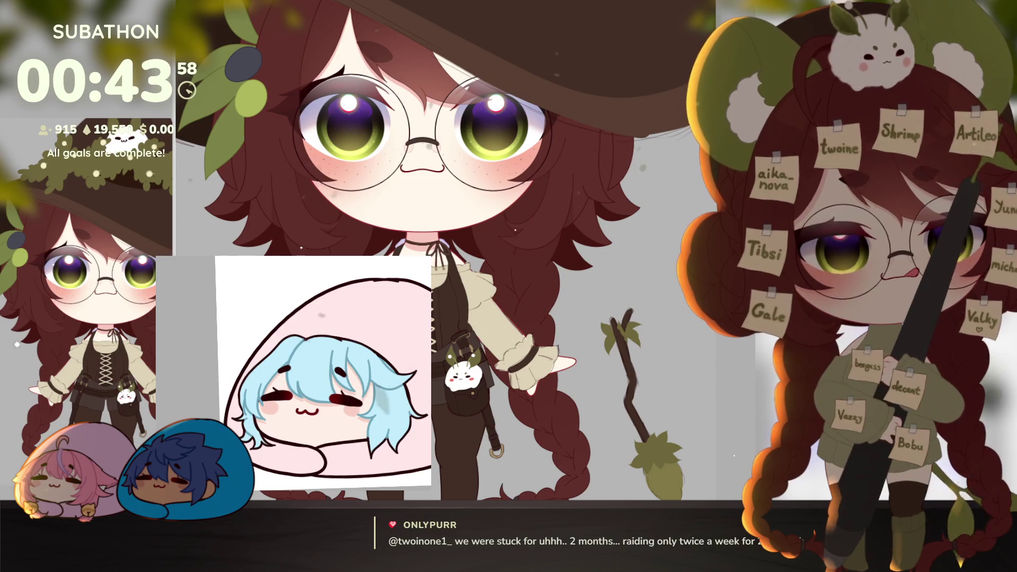
{"action": "scroll", "coordinate": [343, 432], "scroll_direction": "down", "scroll_amount": 3}
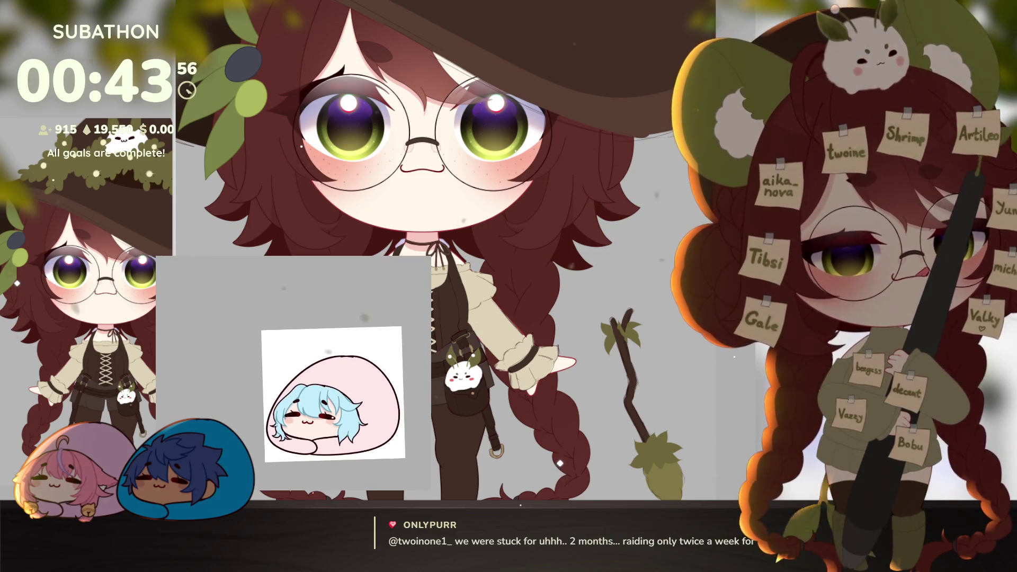